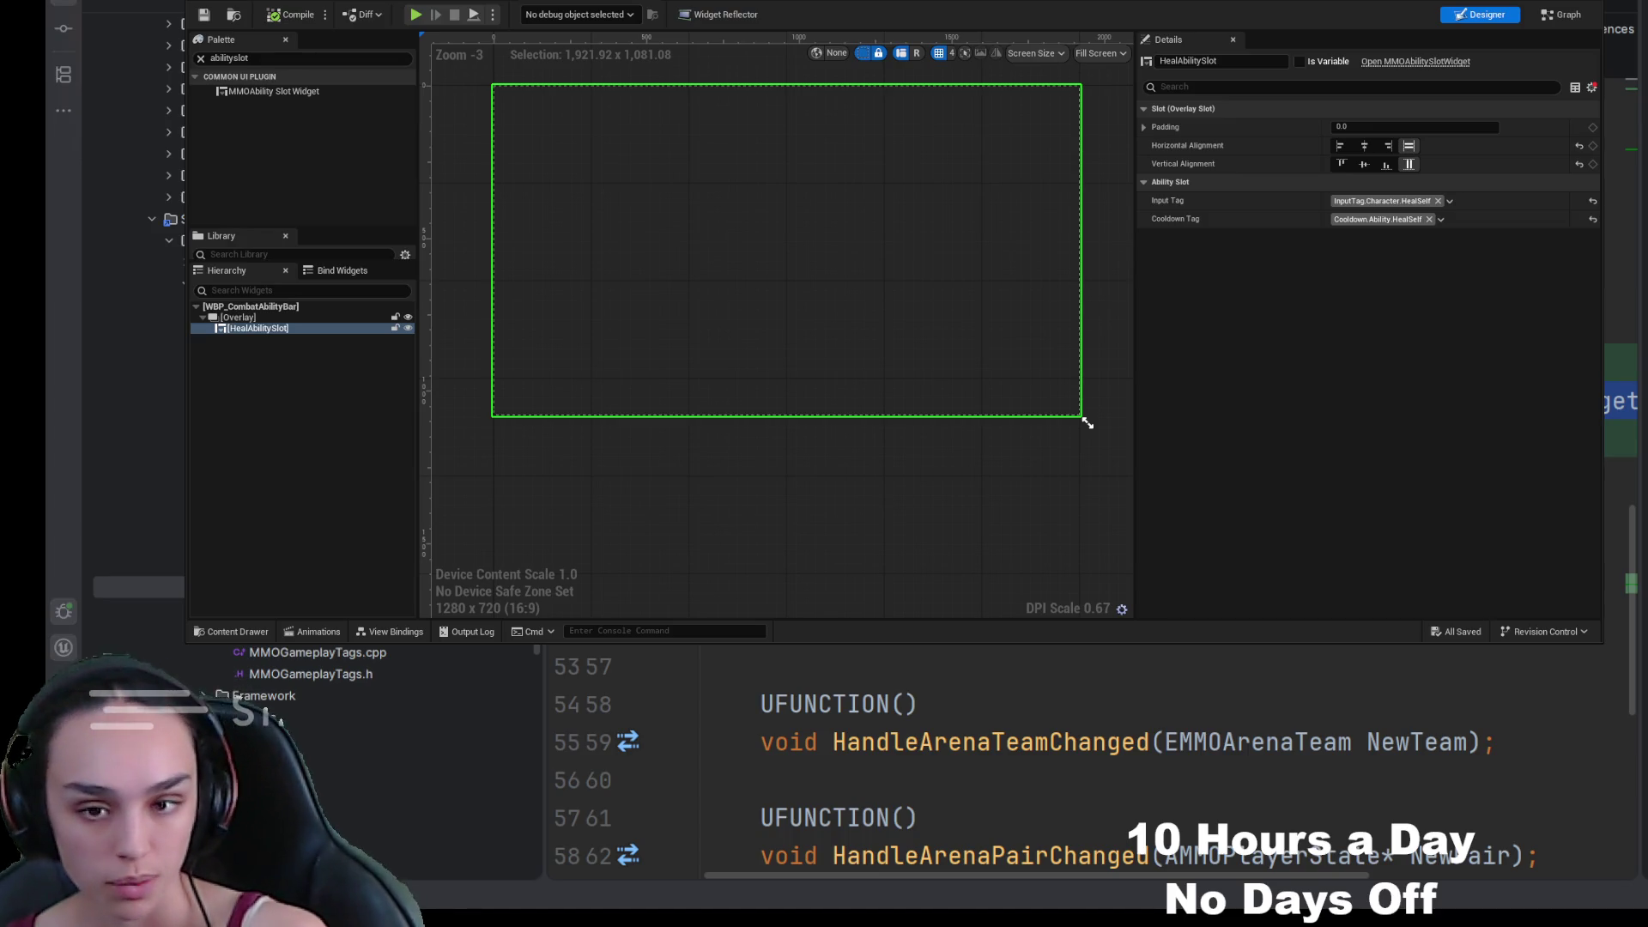
# Step: Create a new widget asset named WBP_AbilitySlot in the AbilityActionBar folder
pyautogui.click(260, 632)
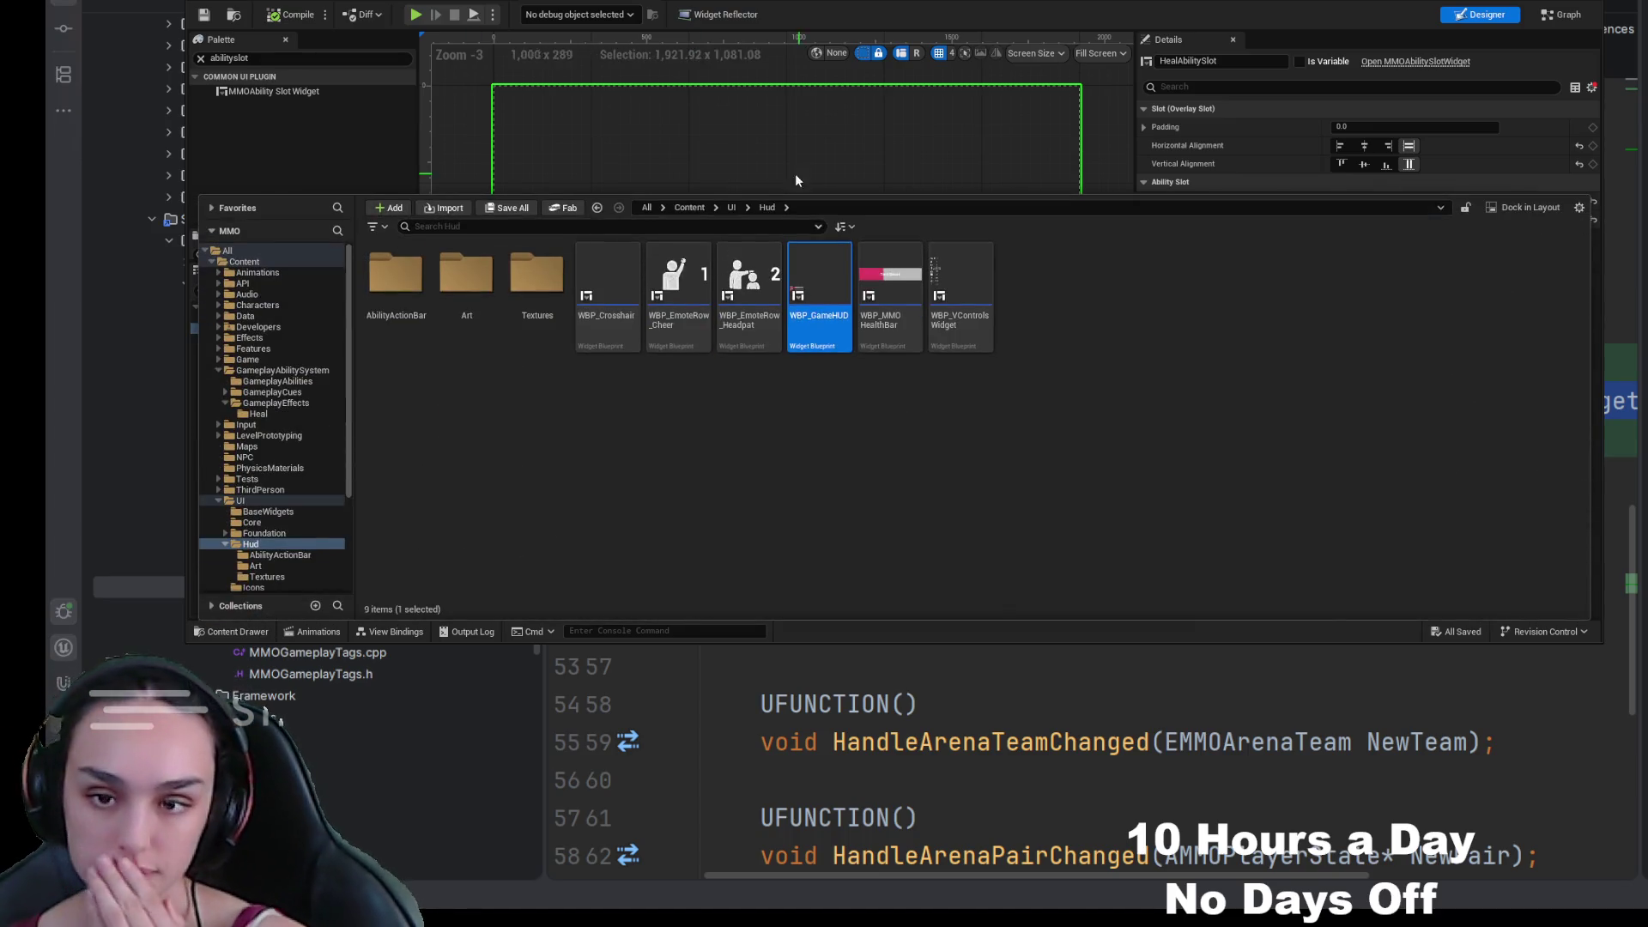
pyautogui.doubleClick(395, 275)
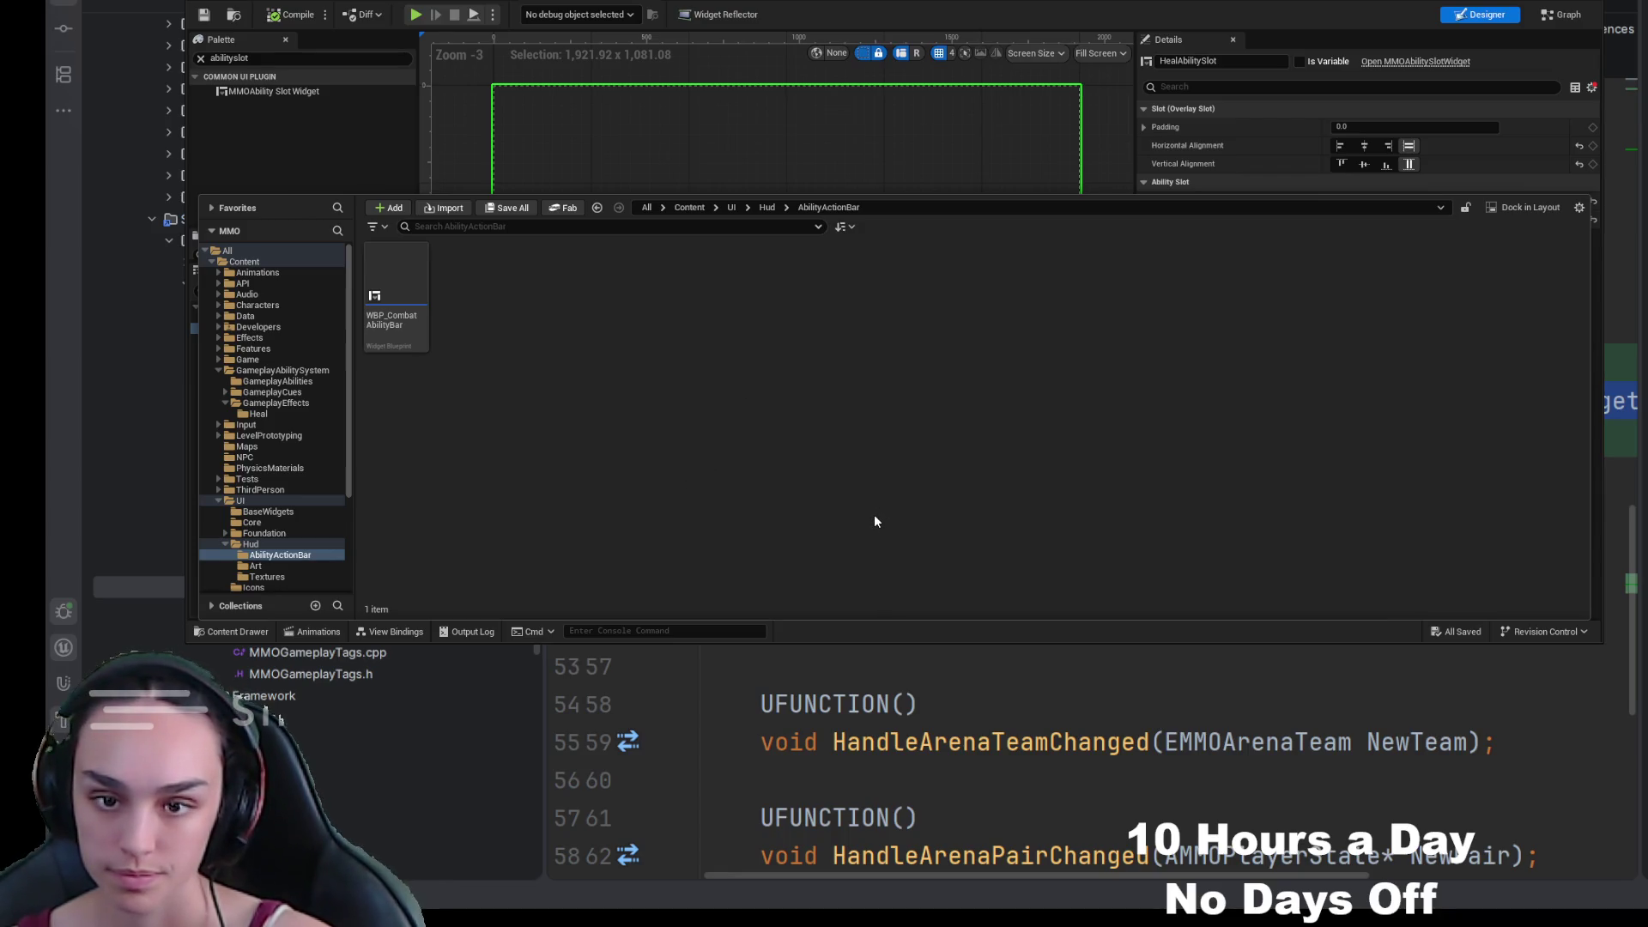
pyautogui.write('WBP')
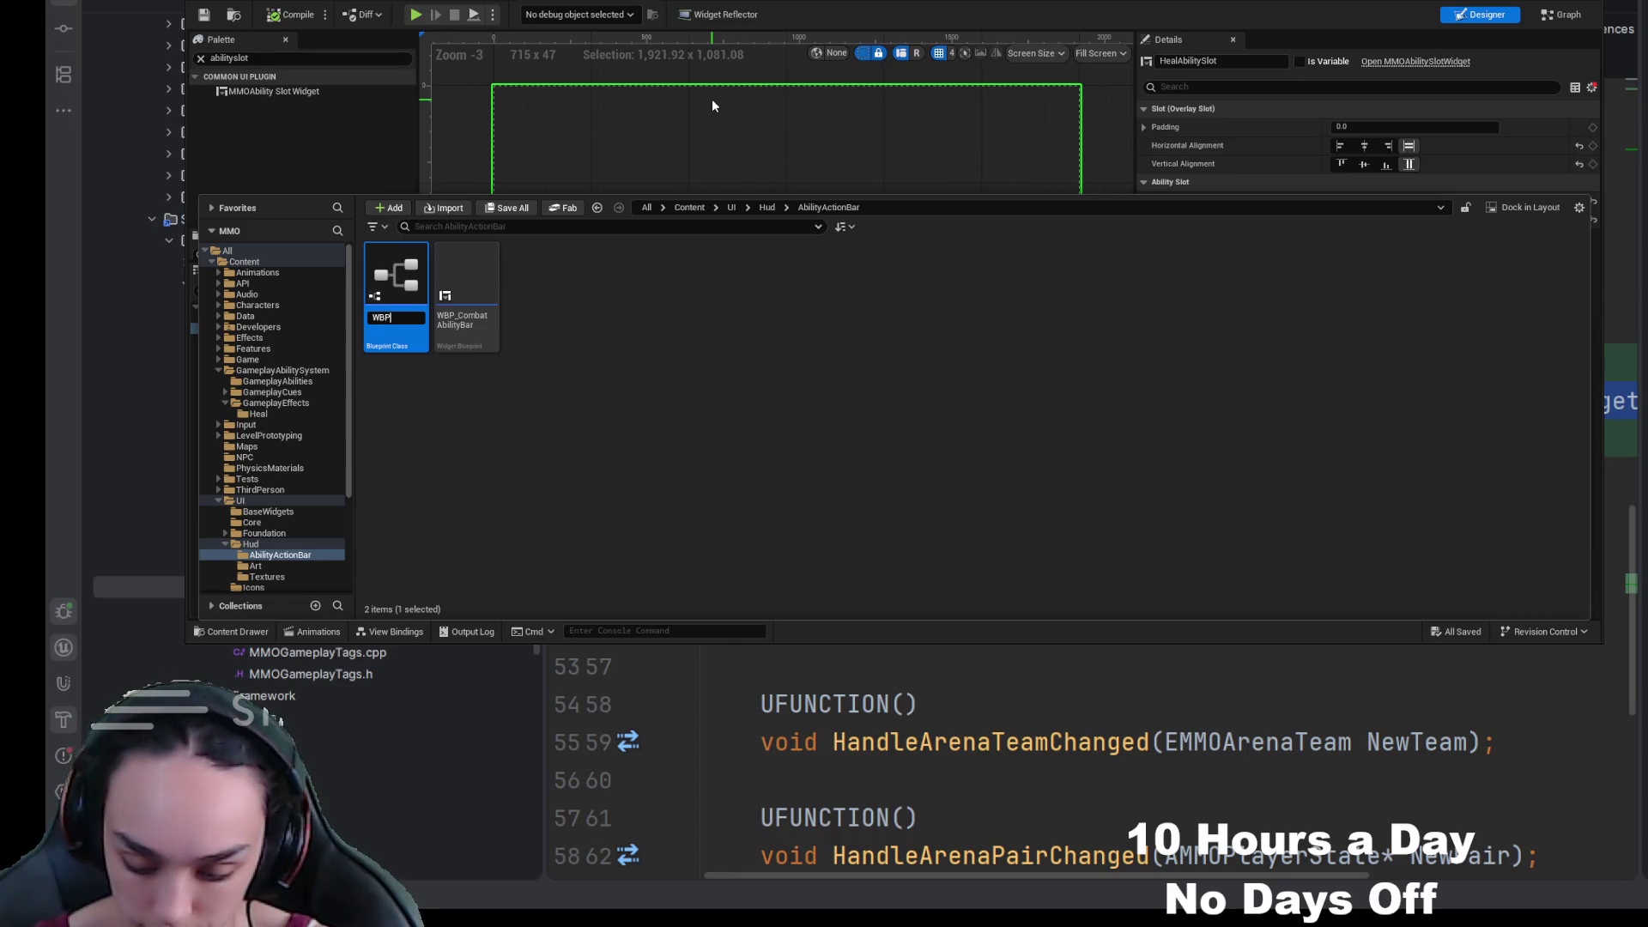
pyautogui.write('_Ability')
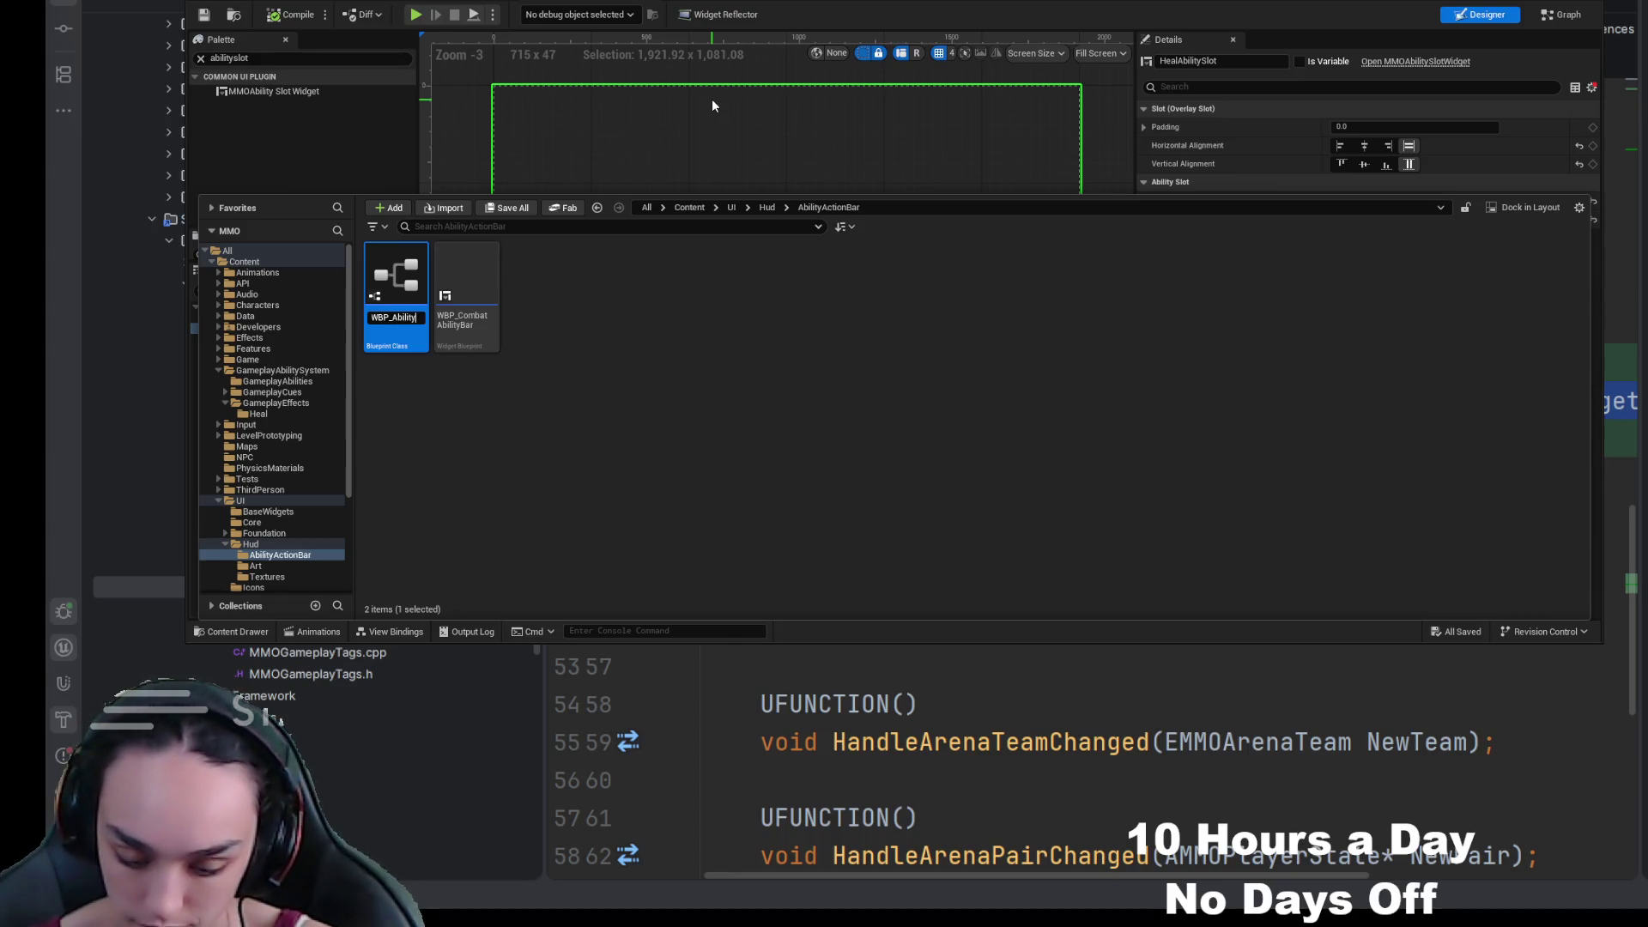
pyautogui.write('Slot')
pyautogui.press('Return')
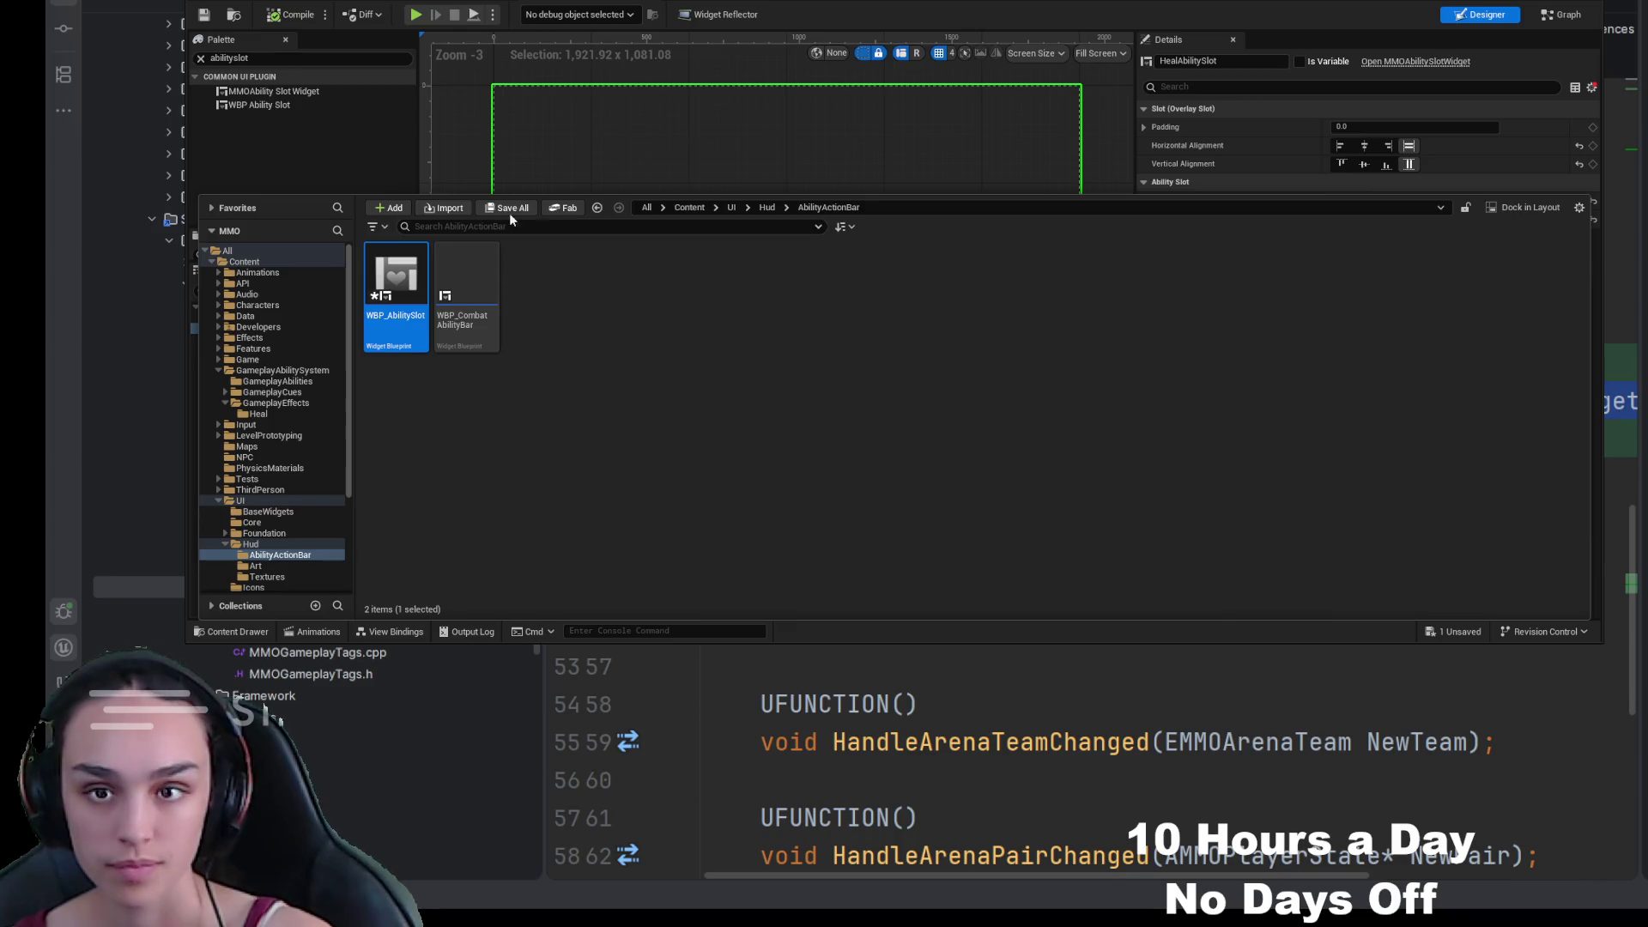
# Step: Delete the old HealAbilitySlot from the combat bar's hierarchy
pyautogui.hotkey('ctrl', 'space')
pyautogui.click(272, 332)
pyautogui.press('Delete')
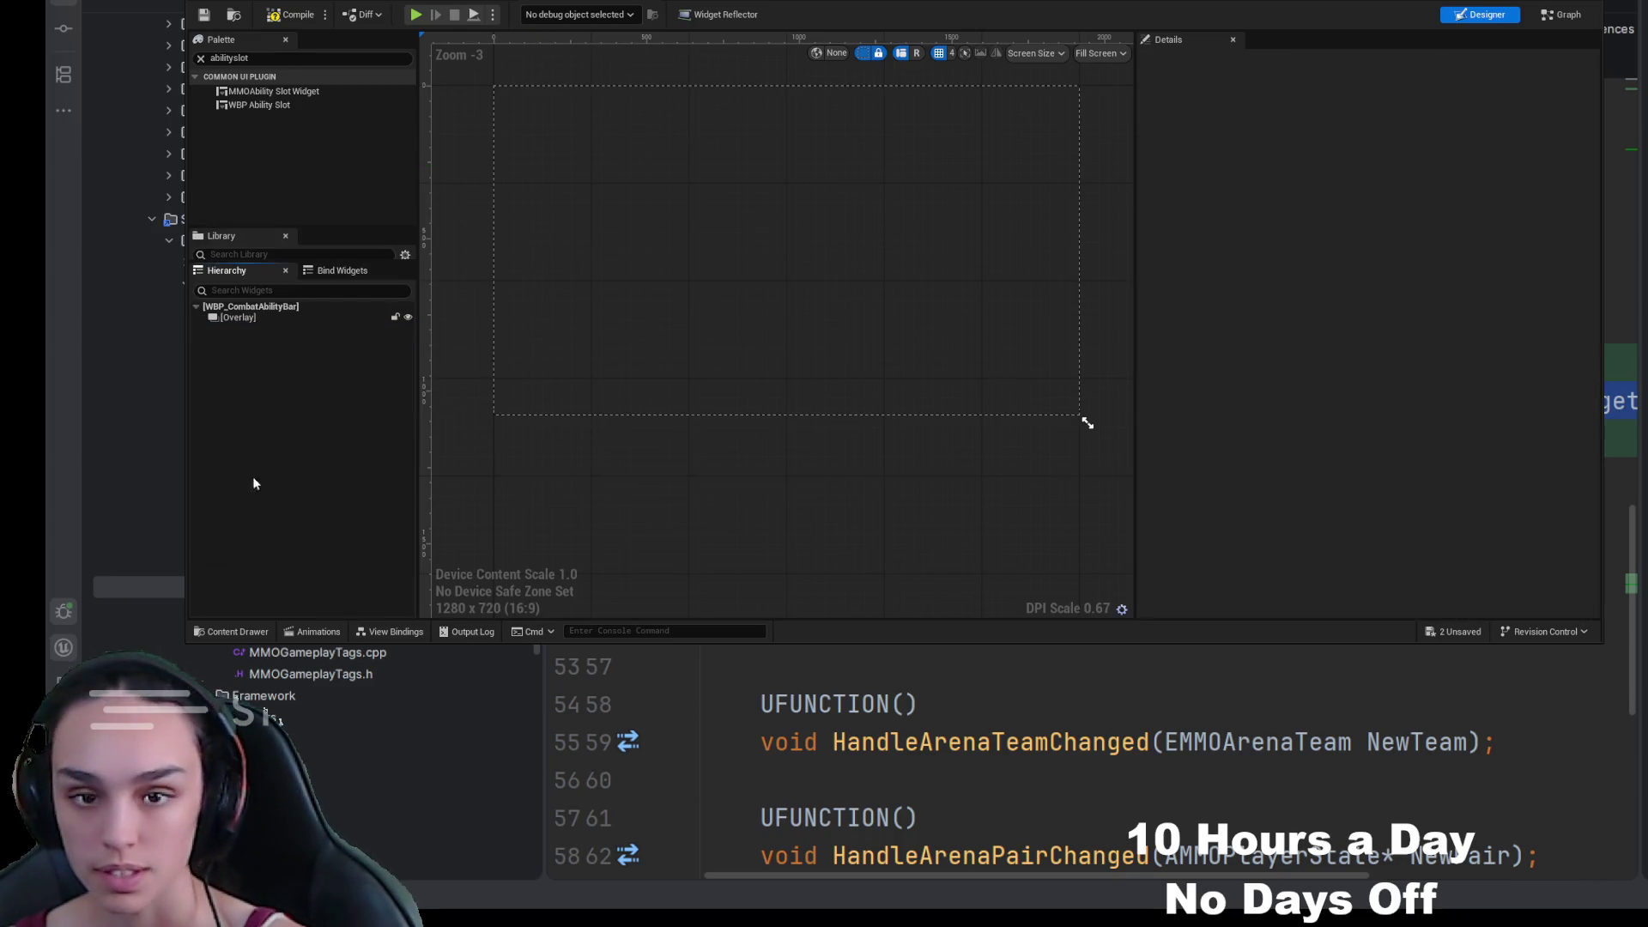
# Step: Rename the asset to WBP_HealAbilitySlot and open it in the widget designer
pyautogui.click(249, 632)
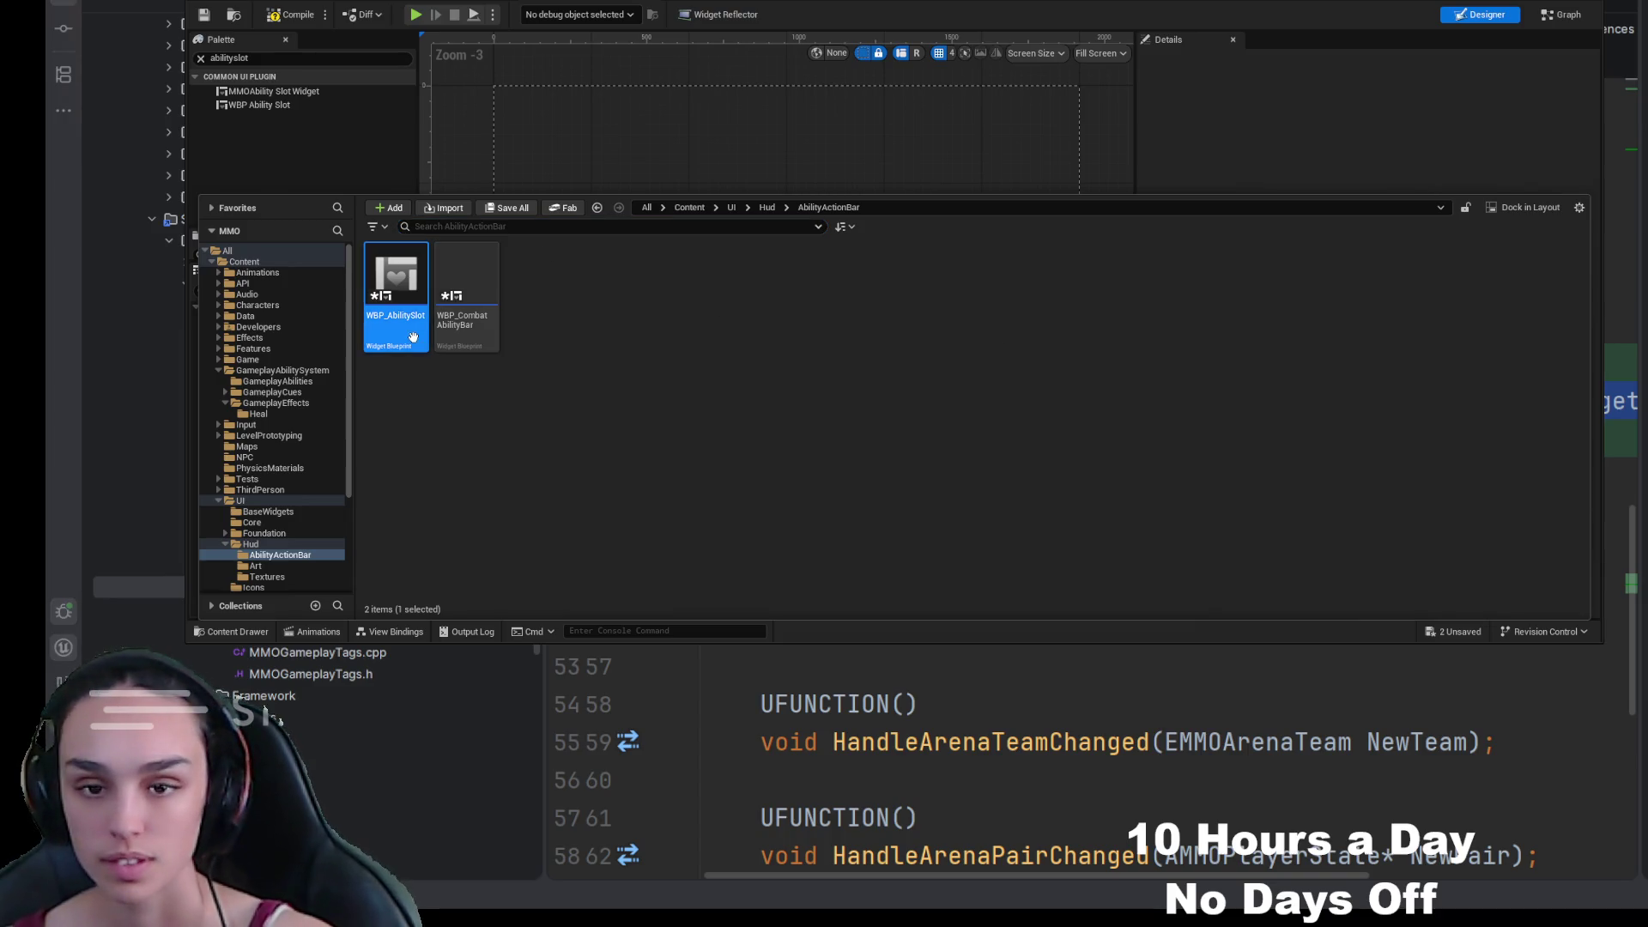
pyautogui.press('F2')
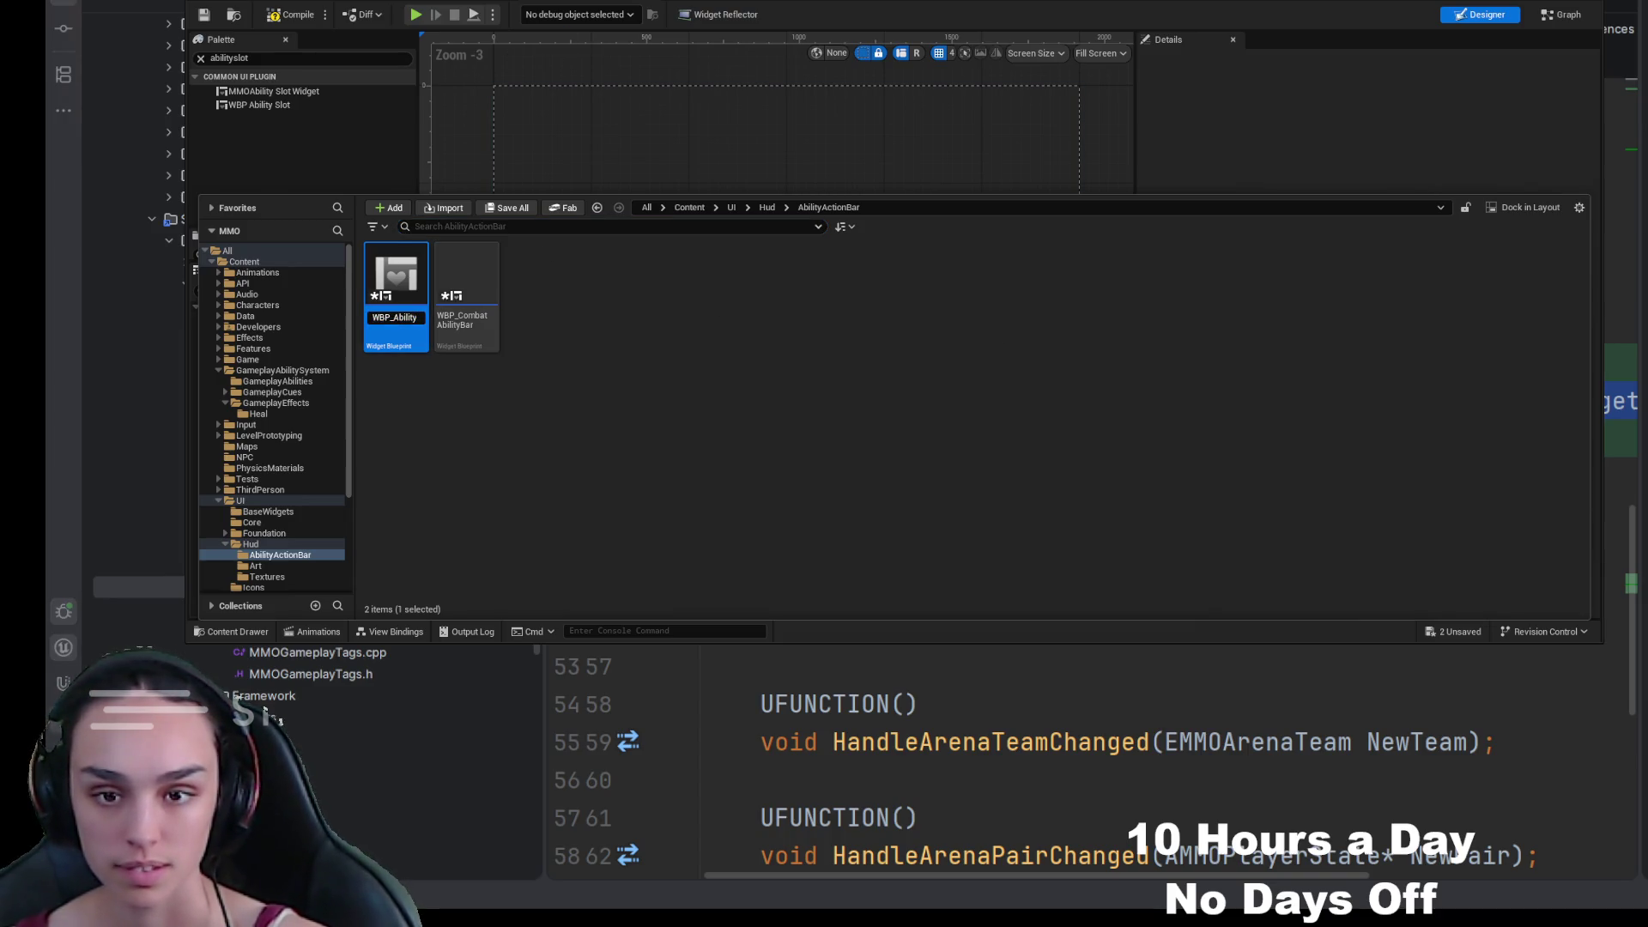
pyautogui.write('HealA')
pyautogui.press('Return')
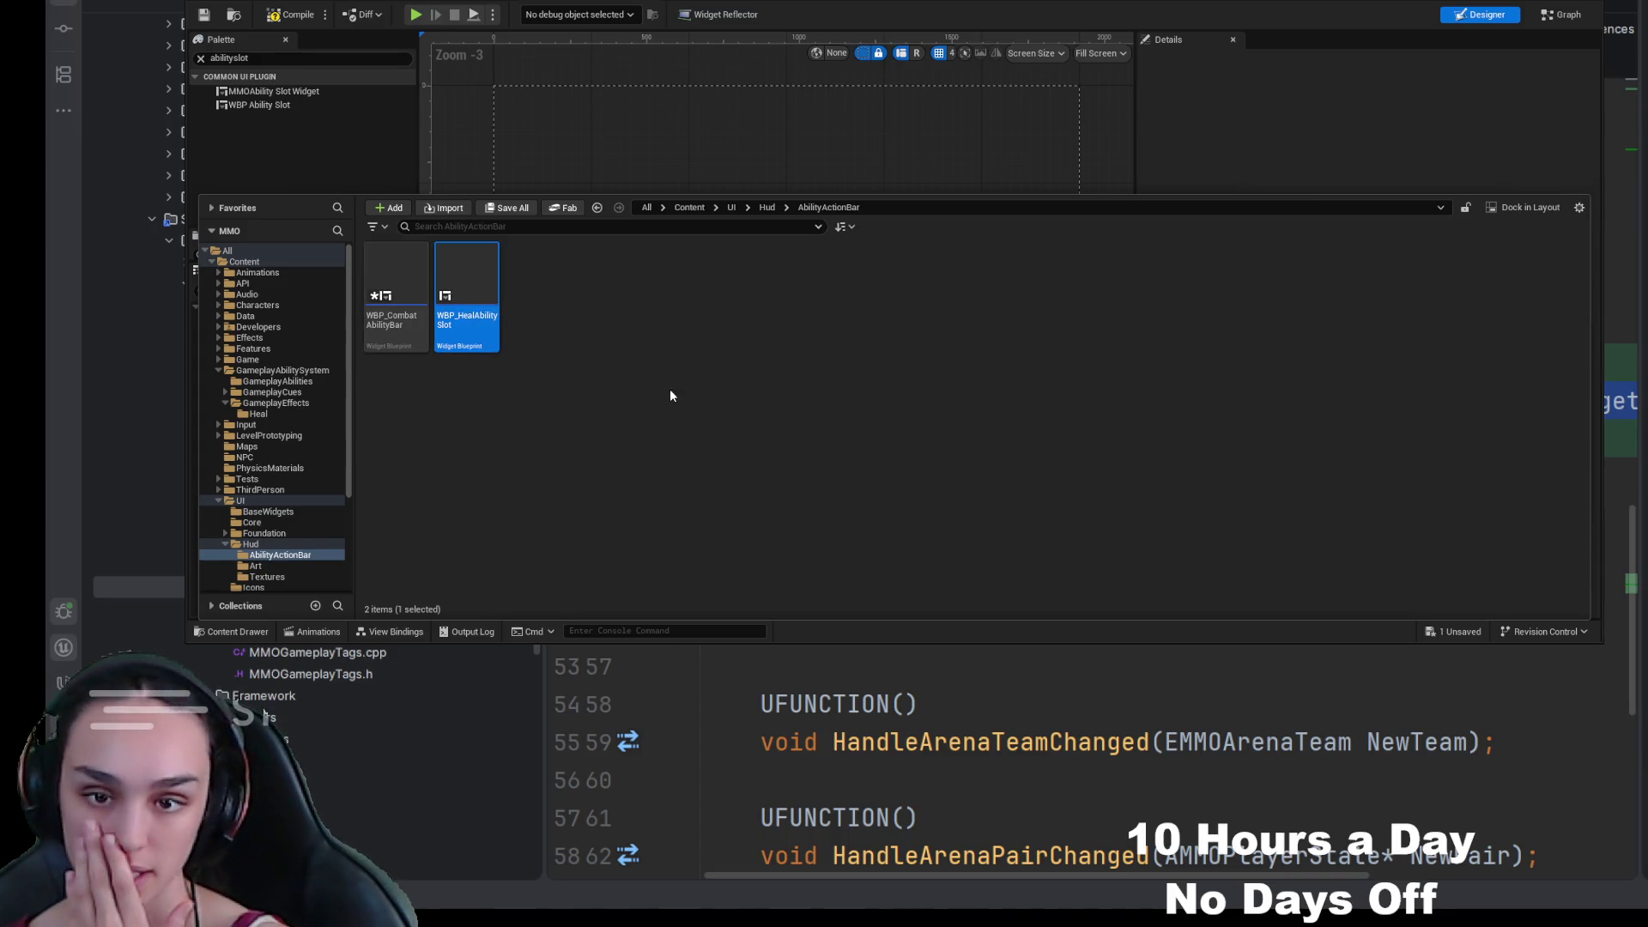
pyautogui.doubleClick(484, 332)
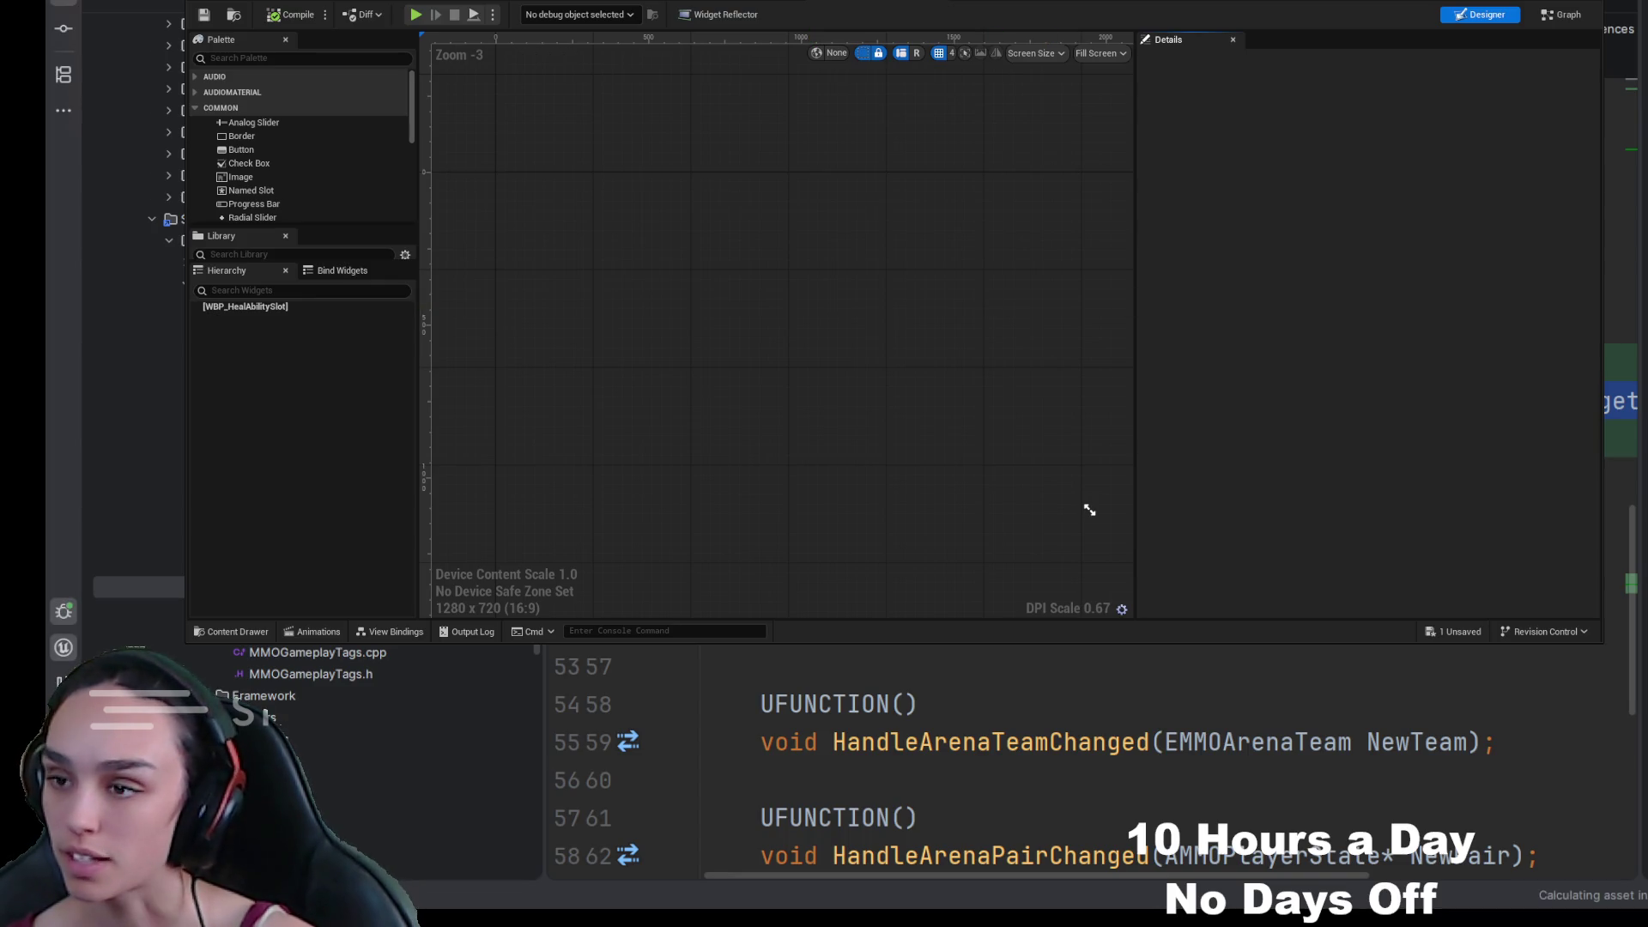
# Step: On the widget root, set Input Tag to InputTag.Character.HealSelf and Cooldown Tag to Cooldown.Ability.HealSelf
pyautogui.click(246, 307)
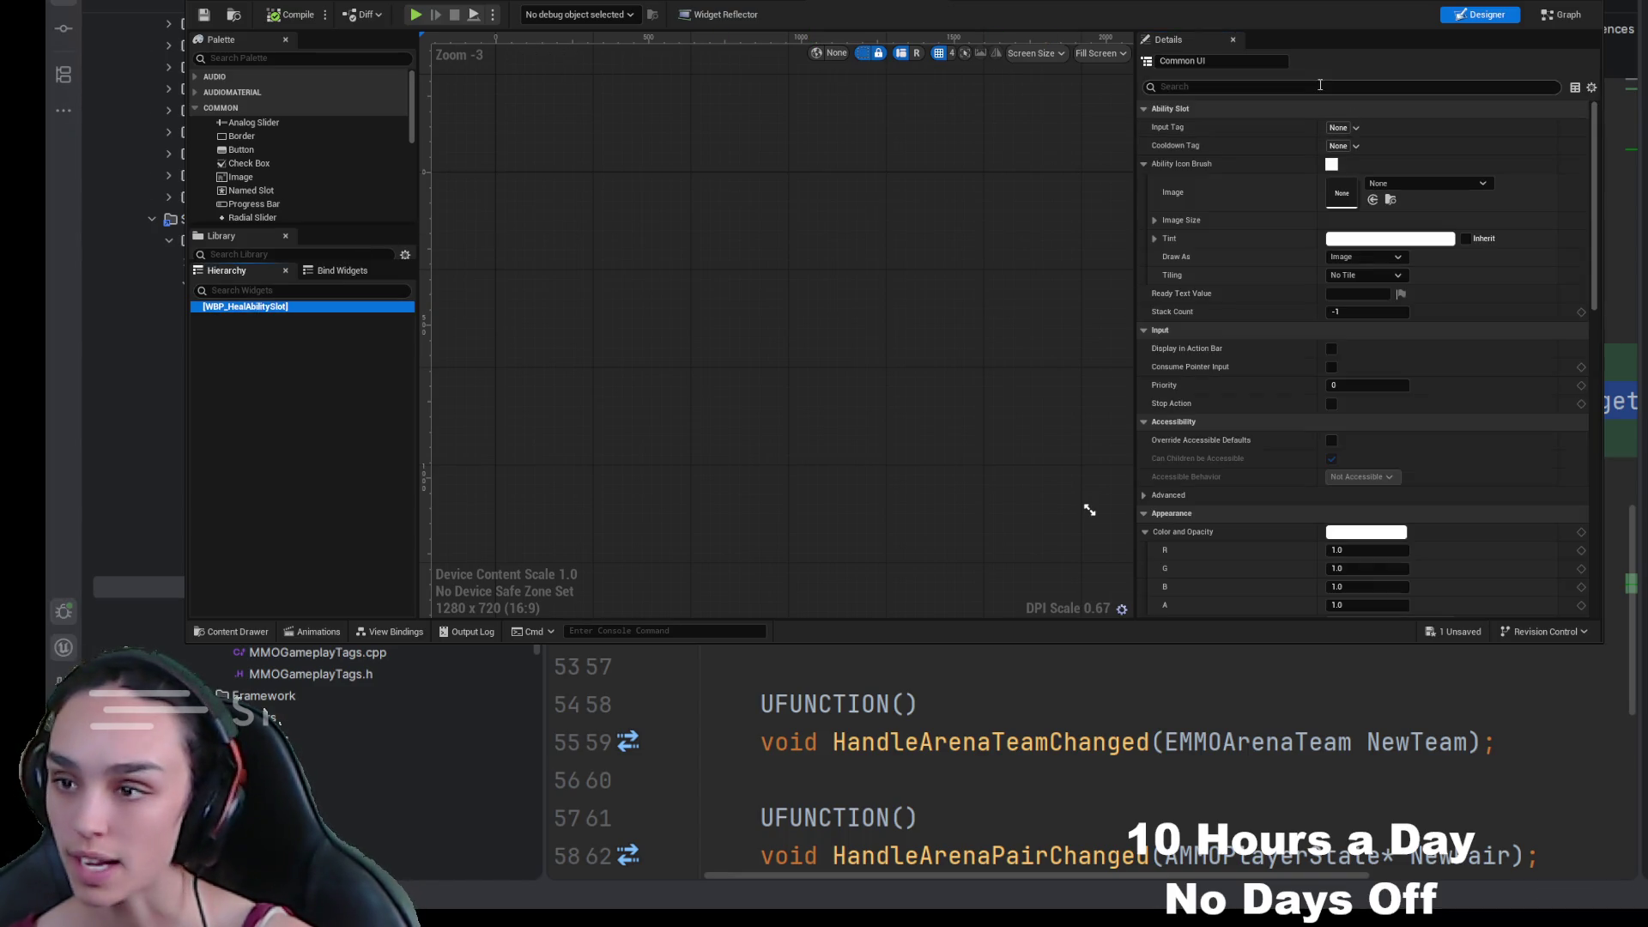
pyautogui.write('tag')
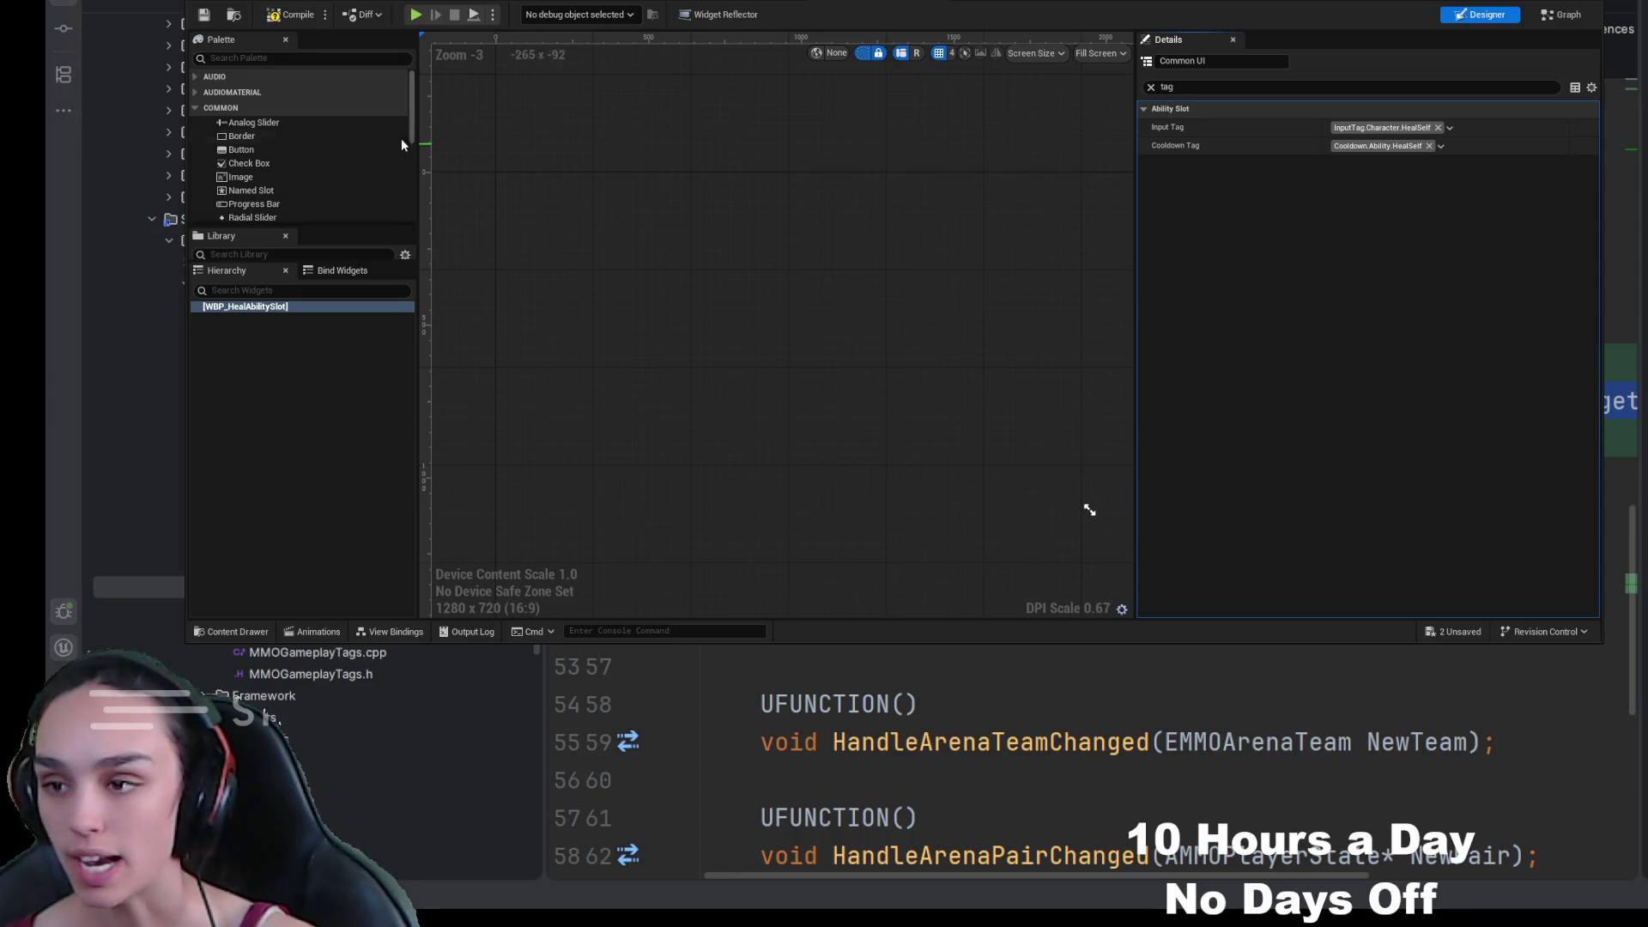
pyautogui.click(295, 59)
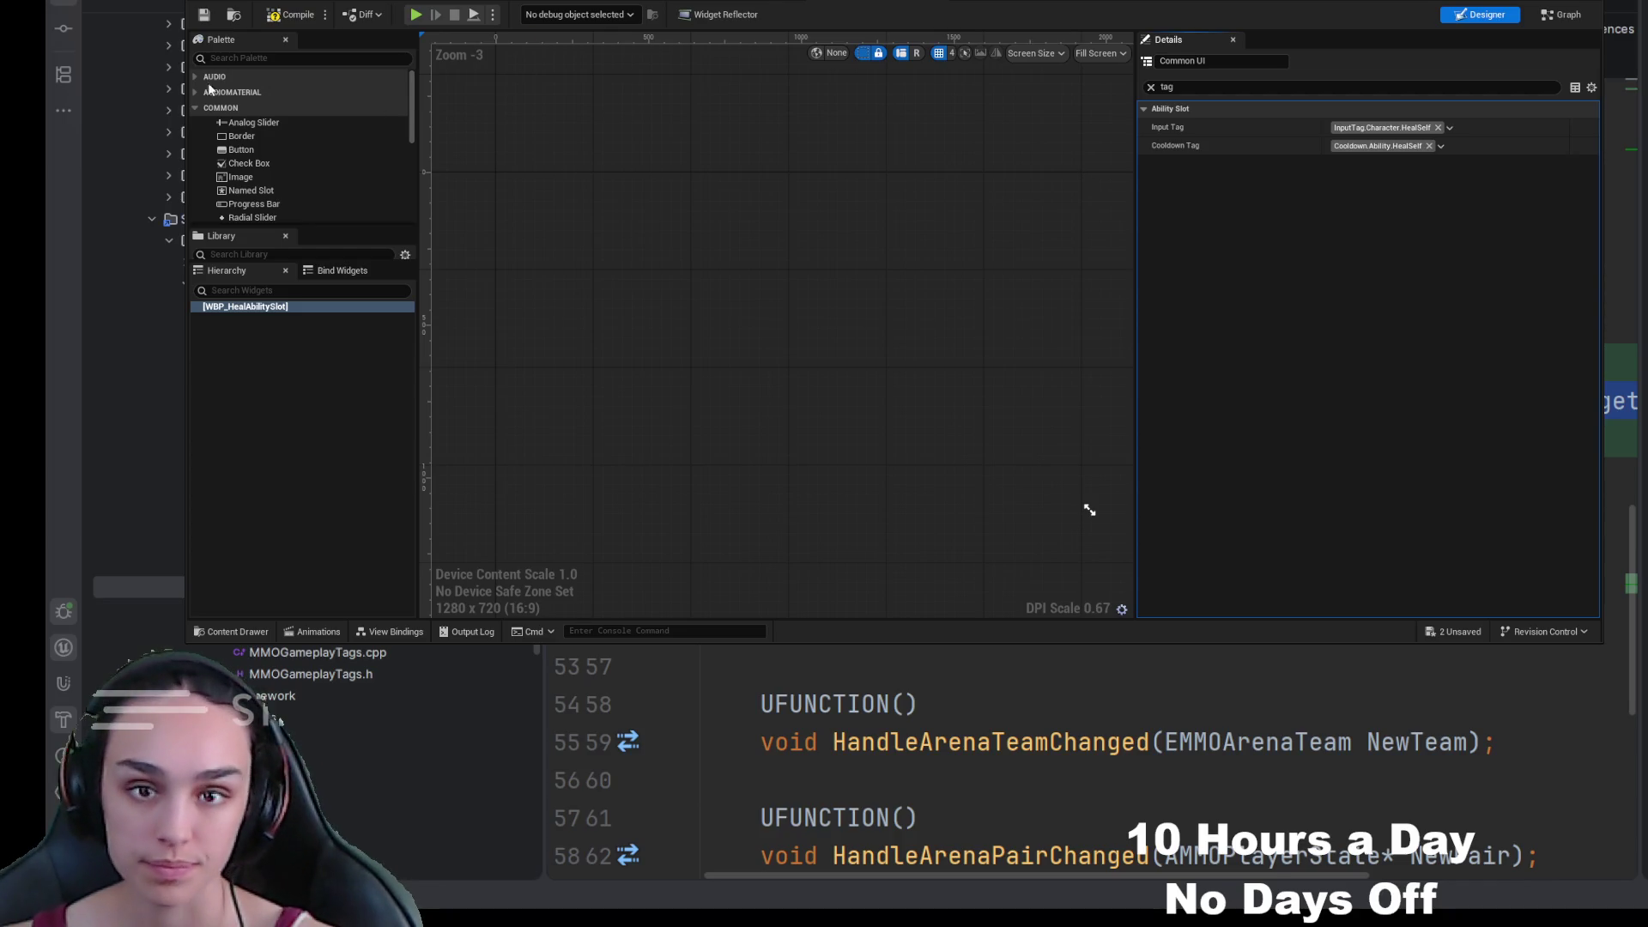
pyautogui.write('inputac')
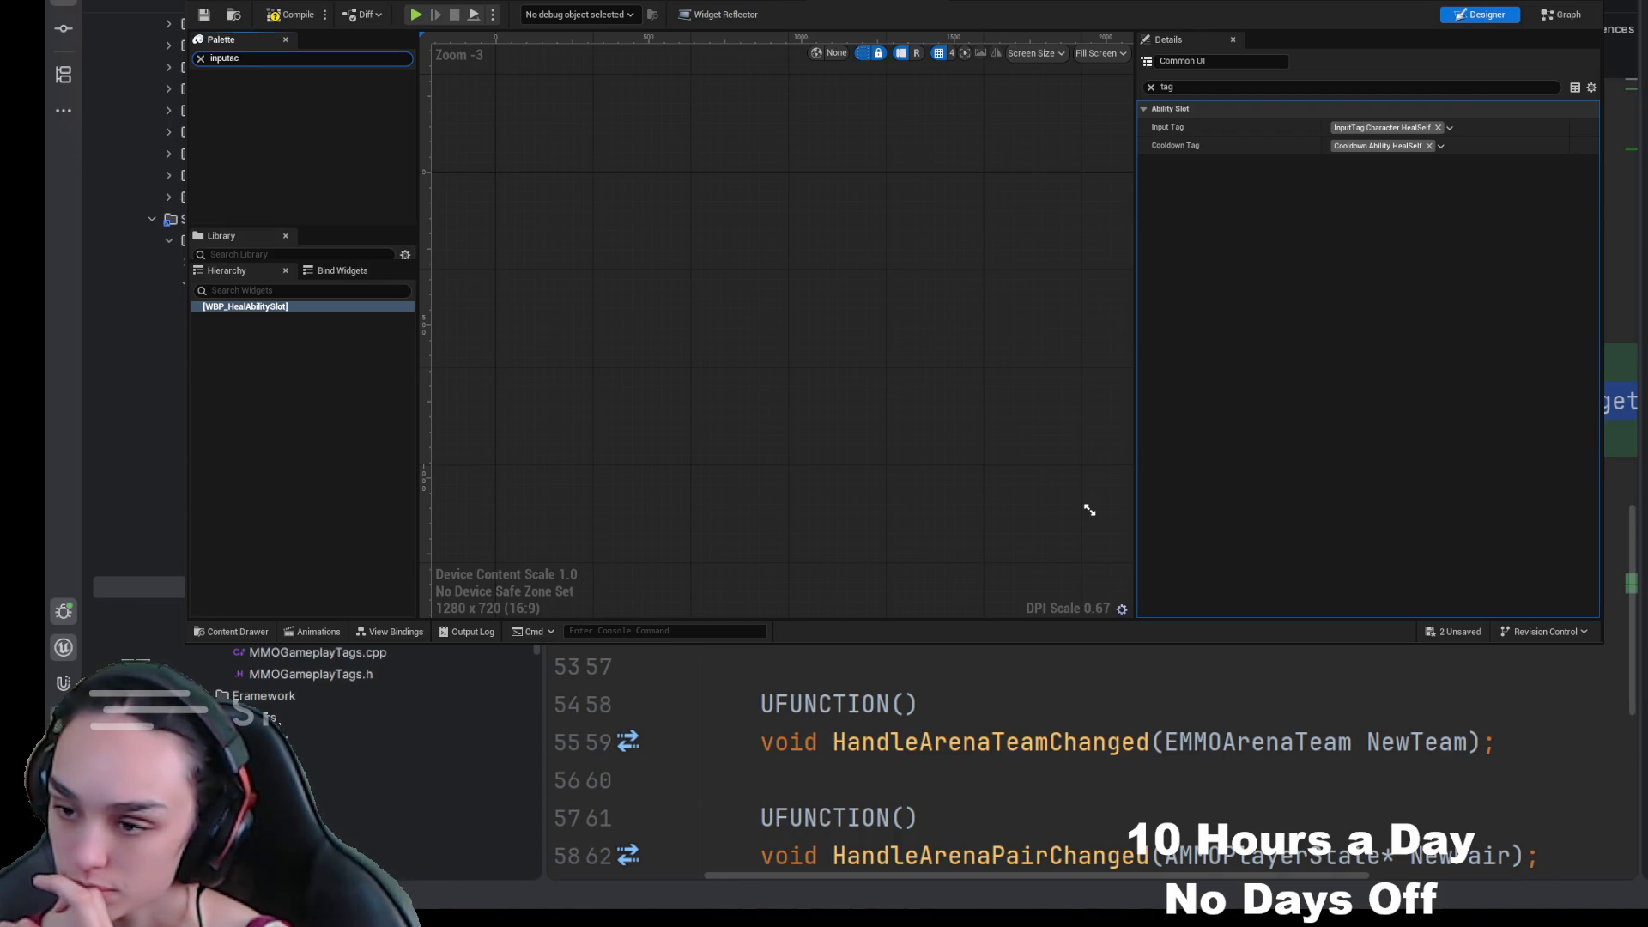
pyautogui.hotkey('ctrl', 'space')
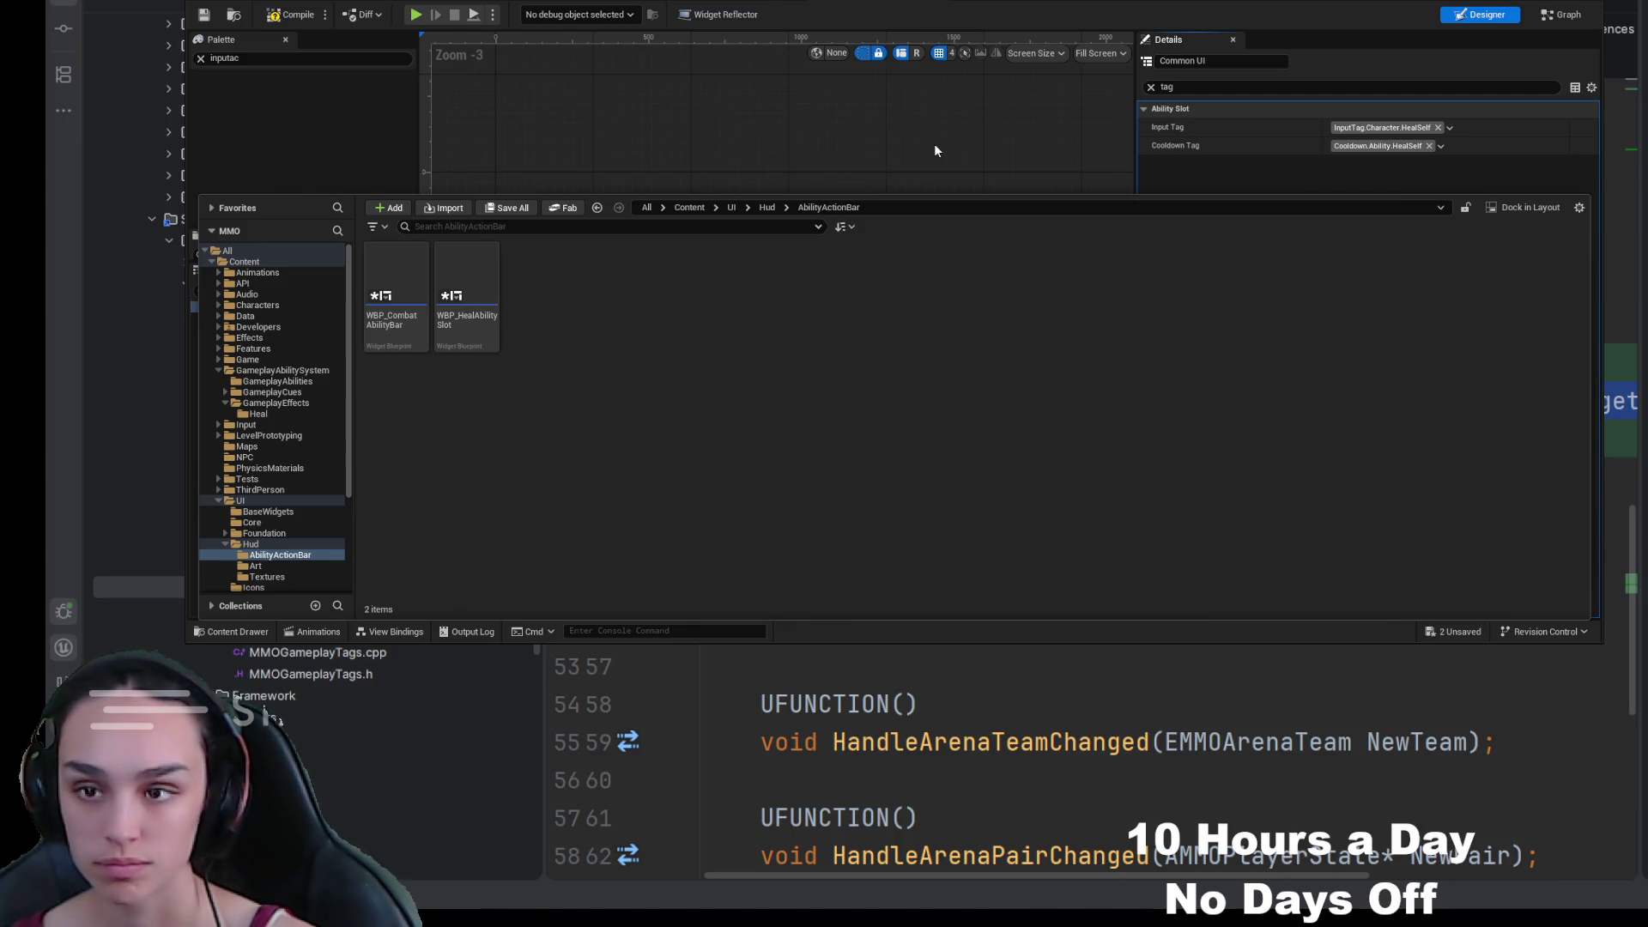
# Step: Compile WBP_HealAbilitySlot and reselect its root widget
pyautogui.click(765, 107)
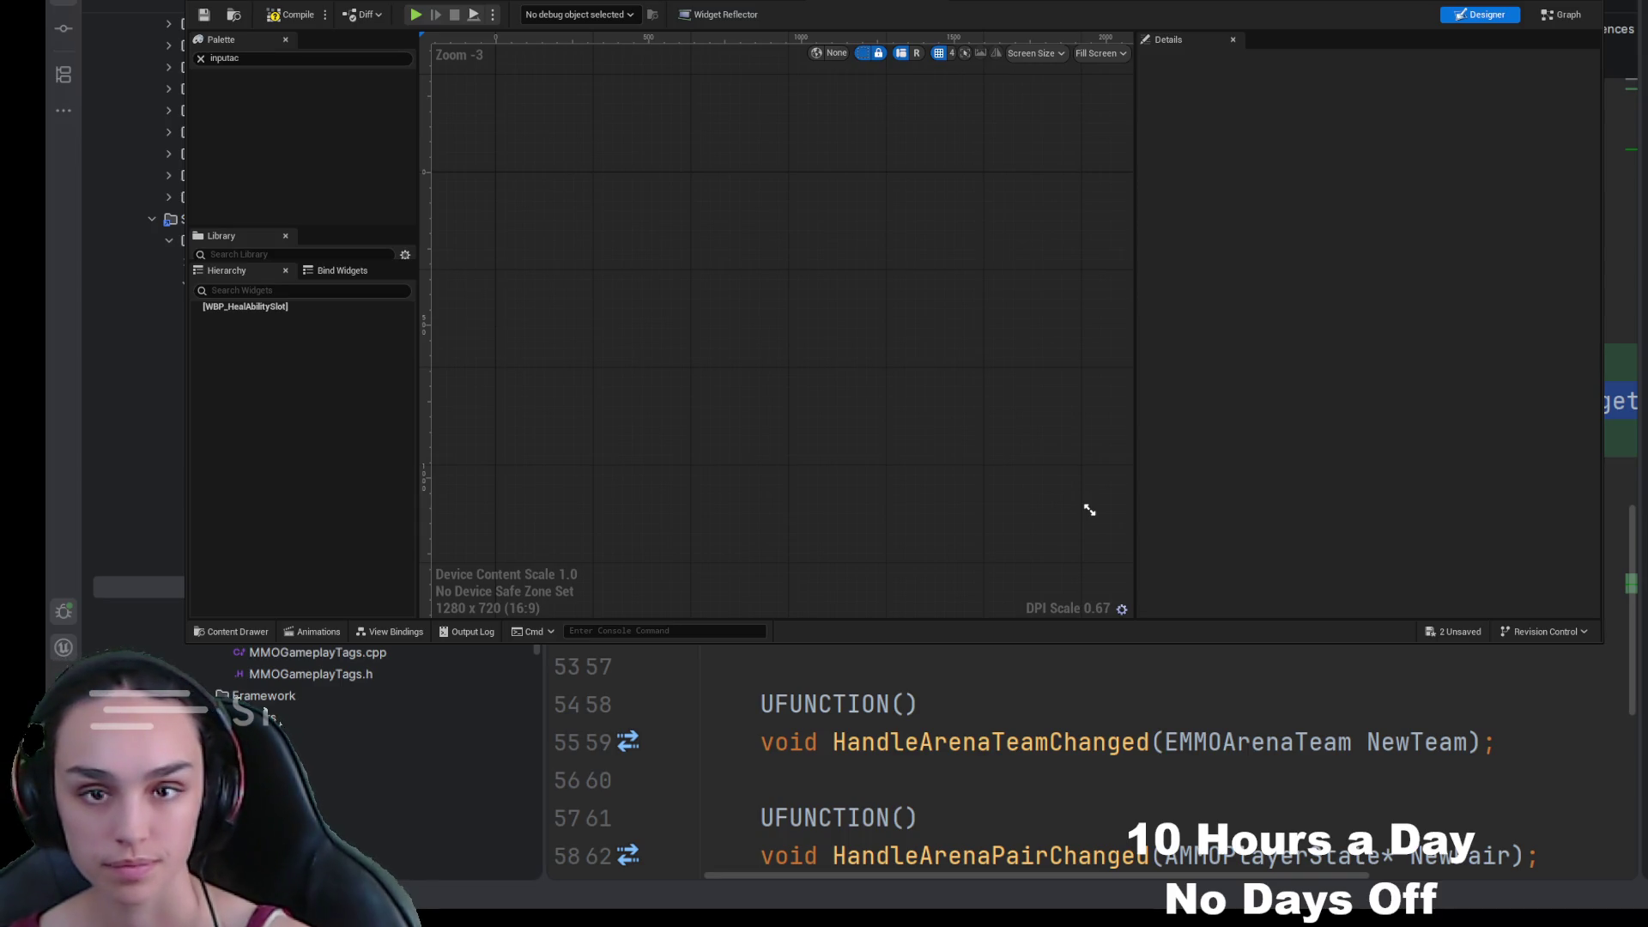
pyautogui.click(292, 14)
pyautogui.click(203, 15)
pyautogui.click(279, 307)
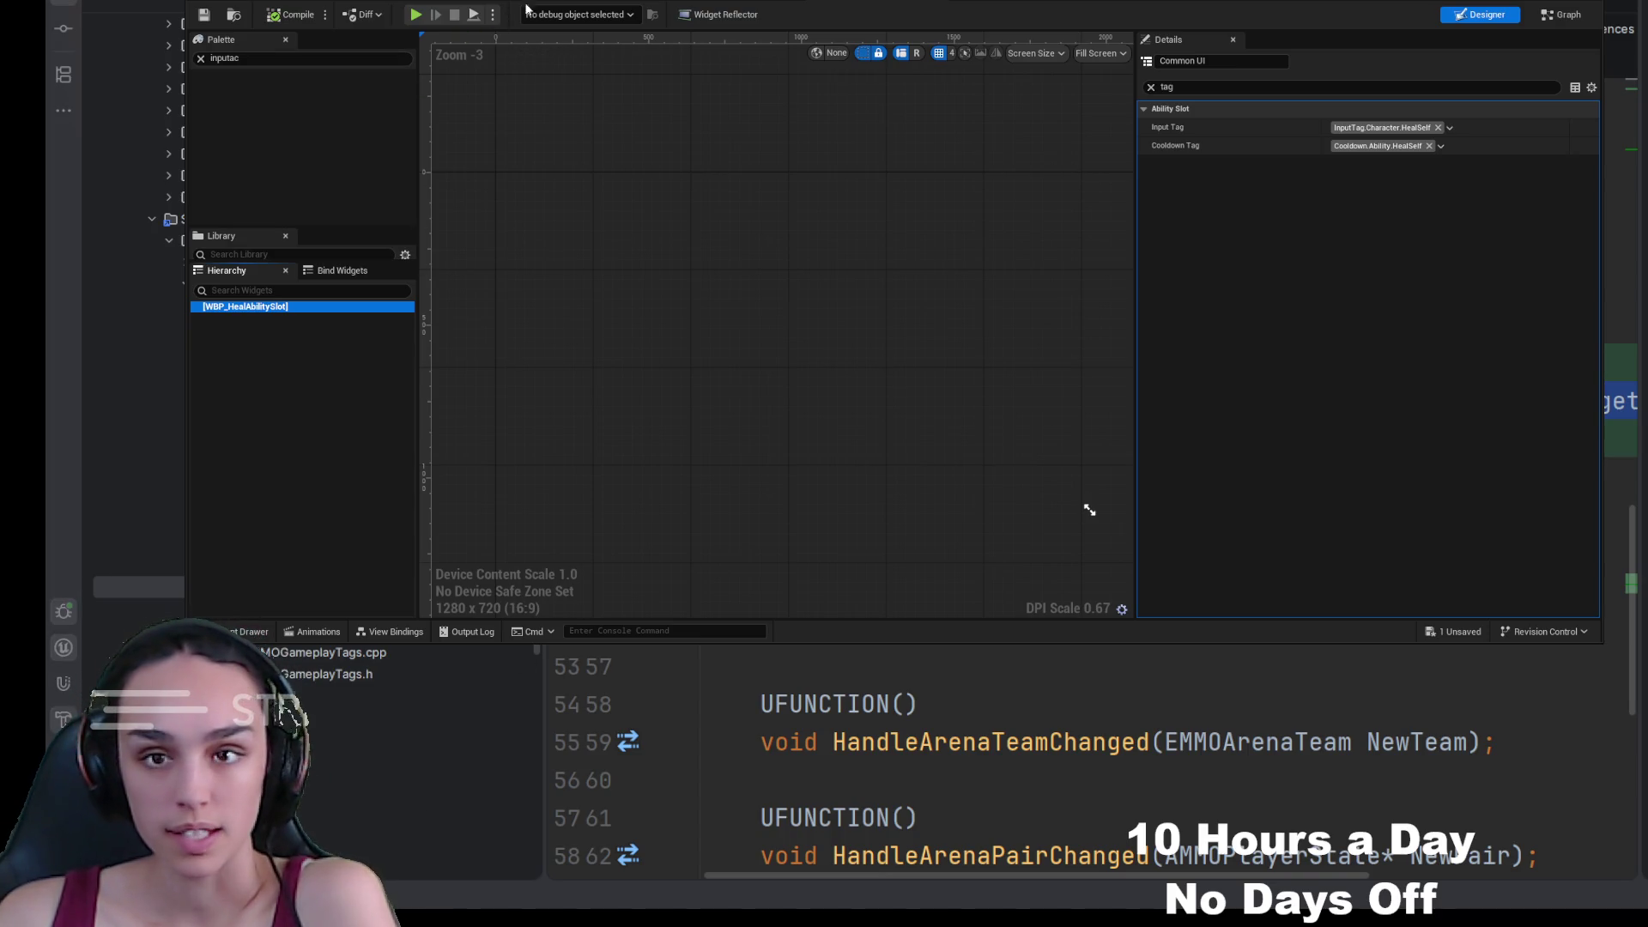
# Step: Drag WBP Heal Ability Slot from the Palette into WBP_CombatAbilityBar's Overlay
pyautogui.hotkey('ctrl', 'Tab')
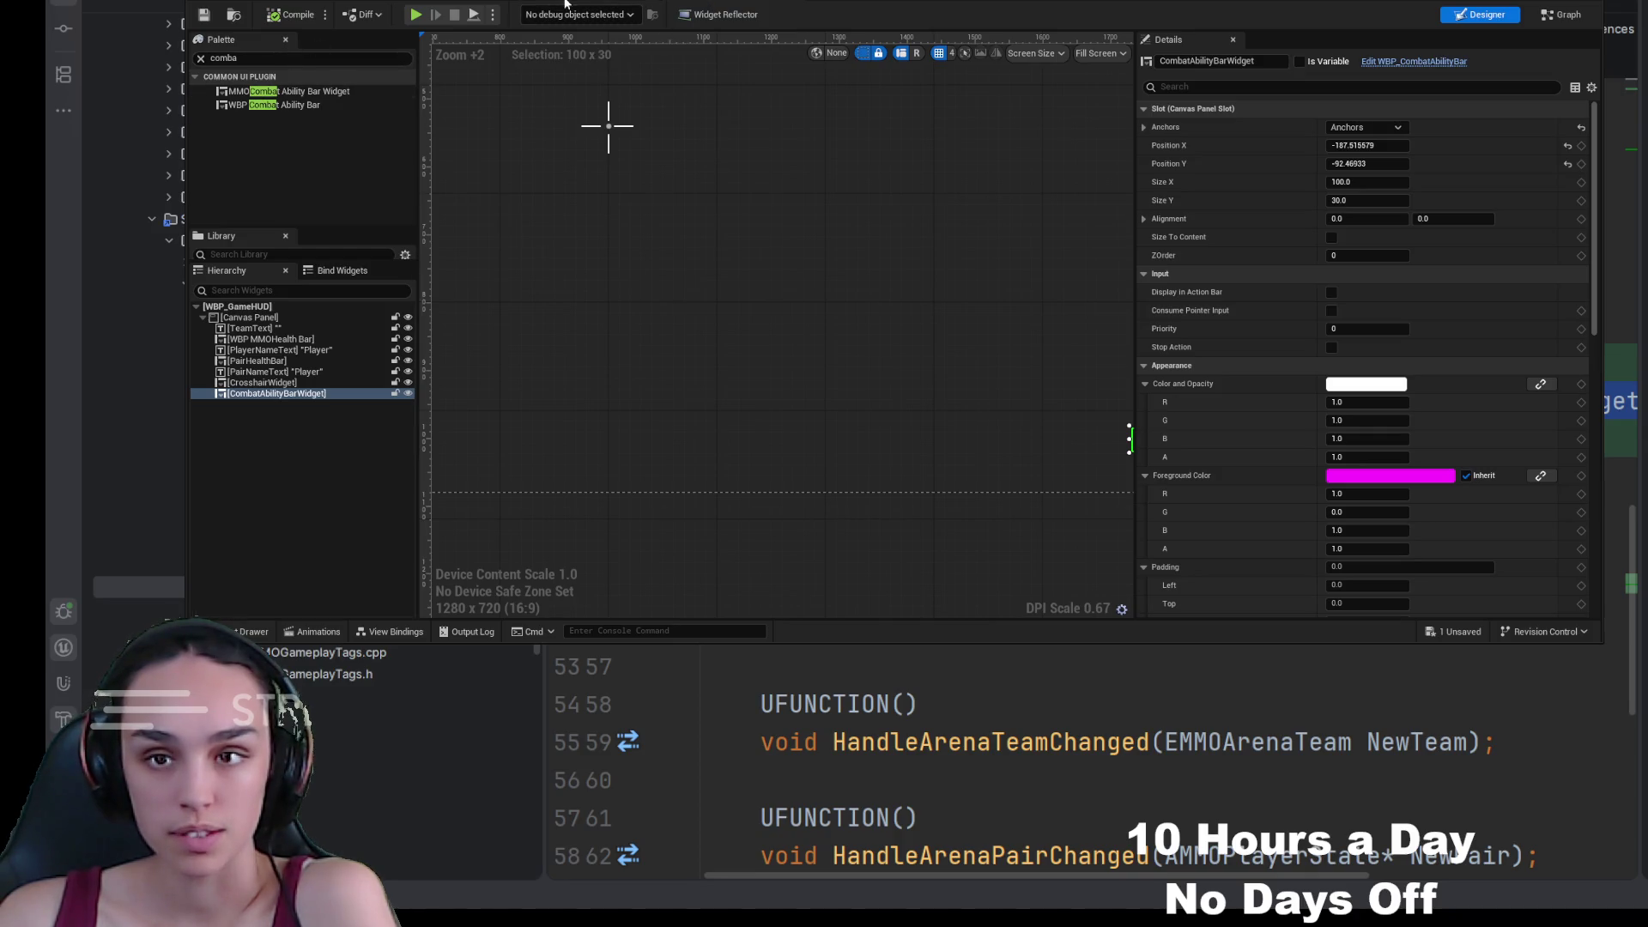
pyautogui.hotkey('ctrl', 'Tab')
pyautogui.click(266, 60)
pyautogui.hotkey('ctrl', 'a')
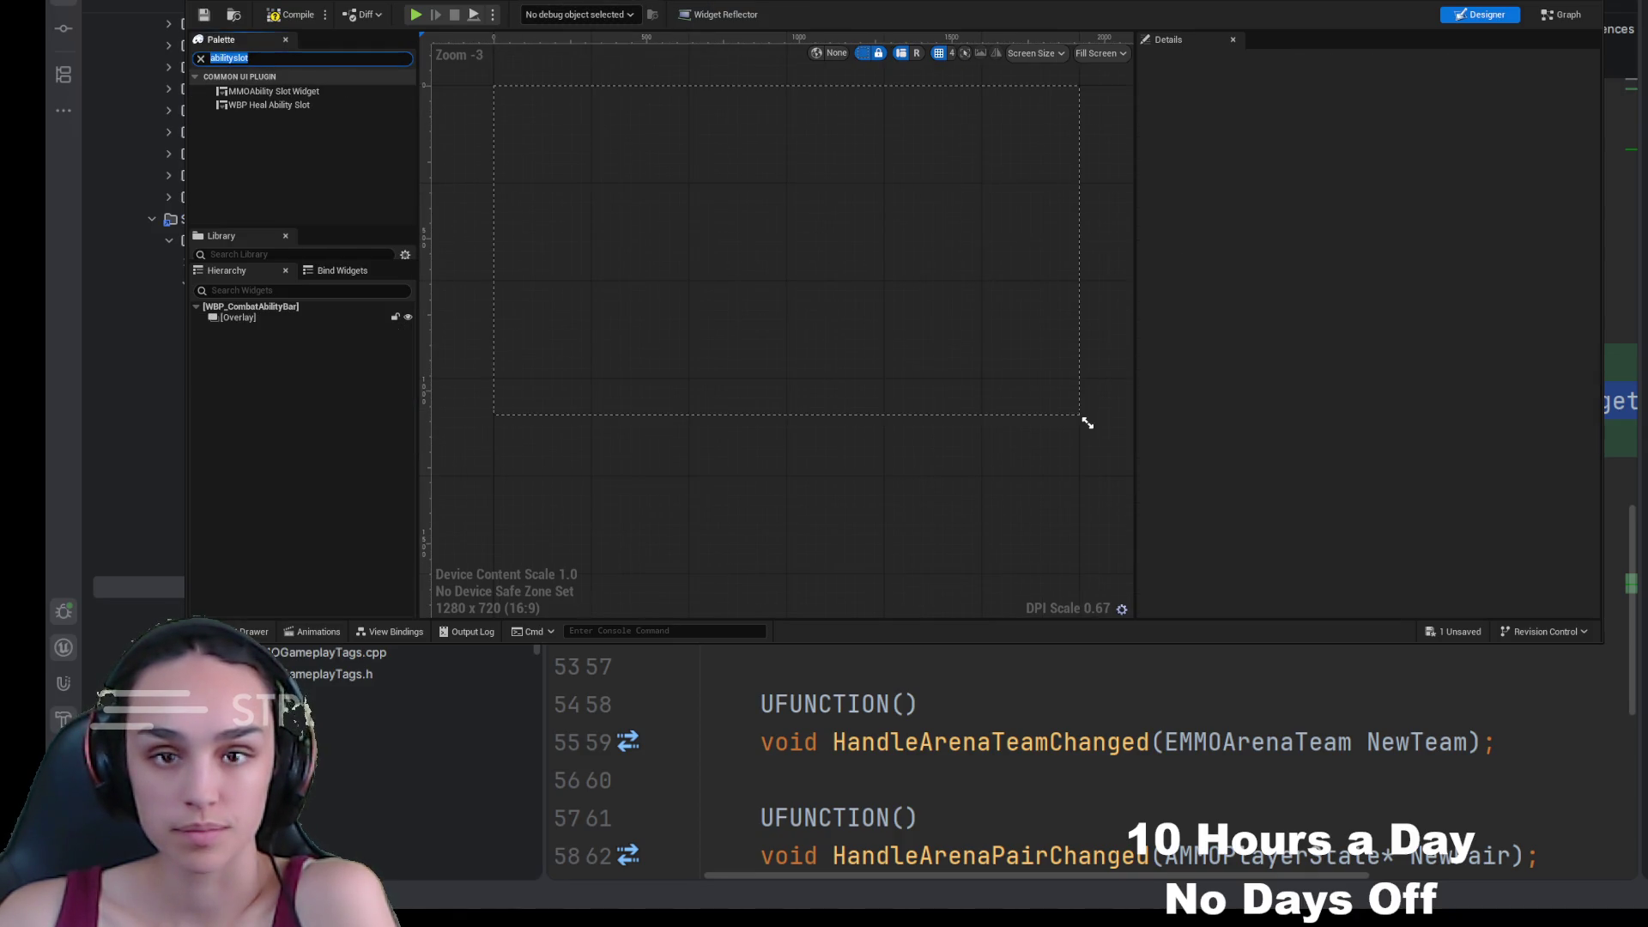
pyautogui.moveTo(295, 105); pyautogui.dragTo(278, 317)
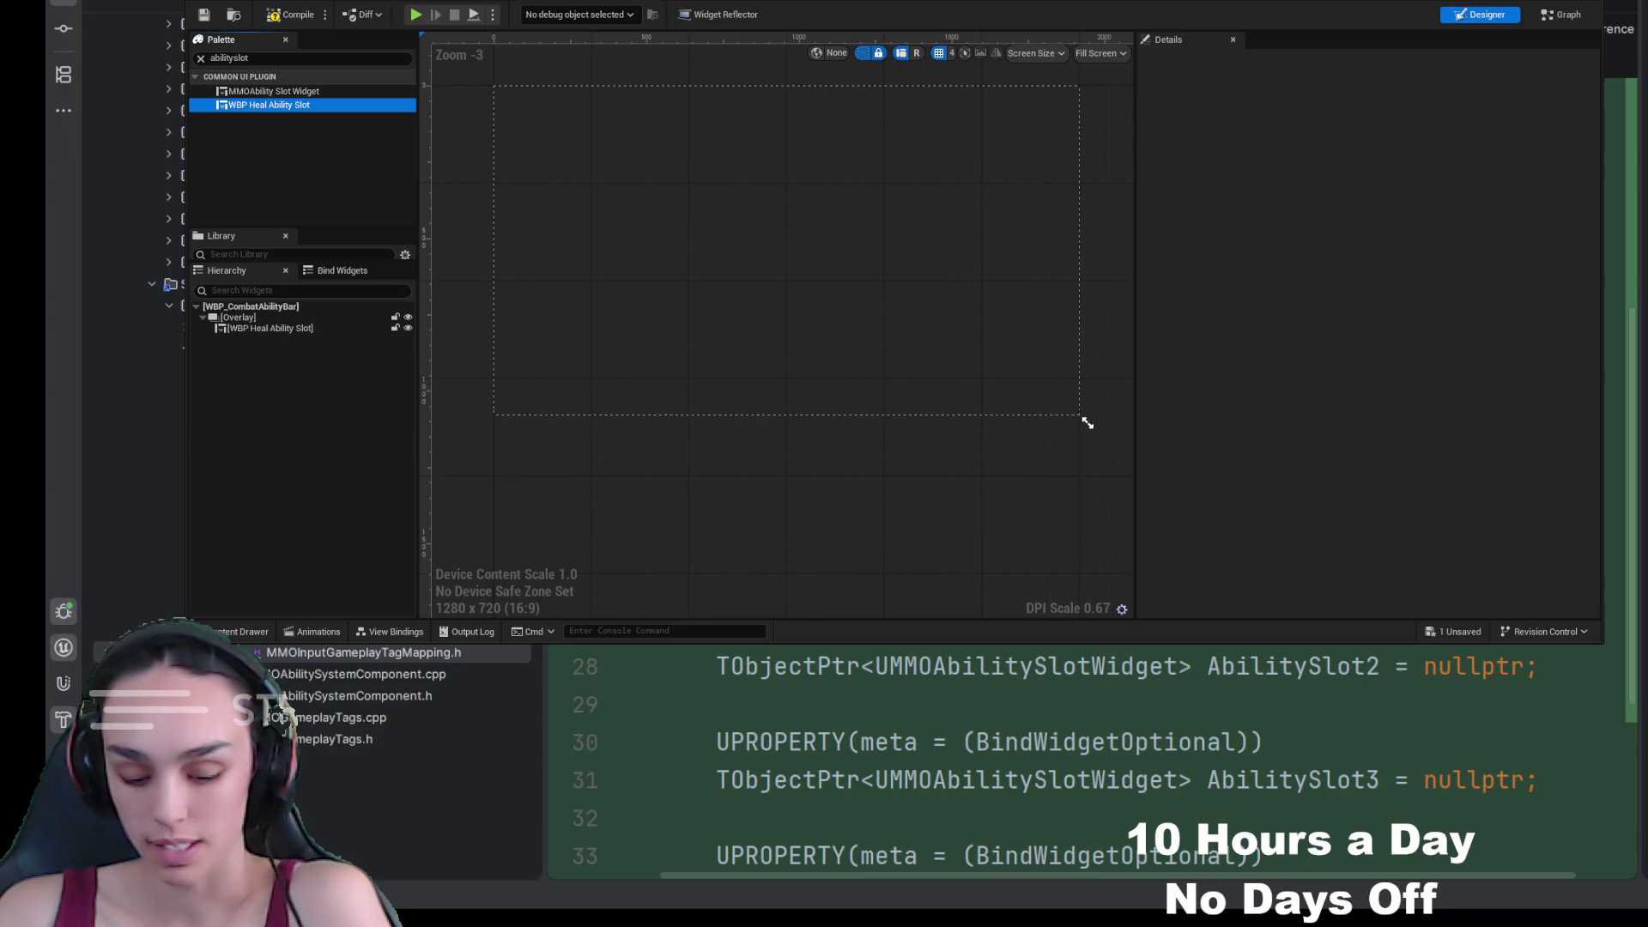
# Step: Rename the added slot HealAbilitySlot and save the combat ability bar
pyautogui.doubleClick(297, 329)
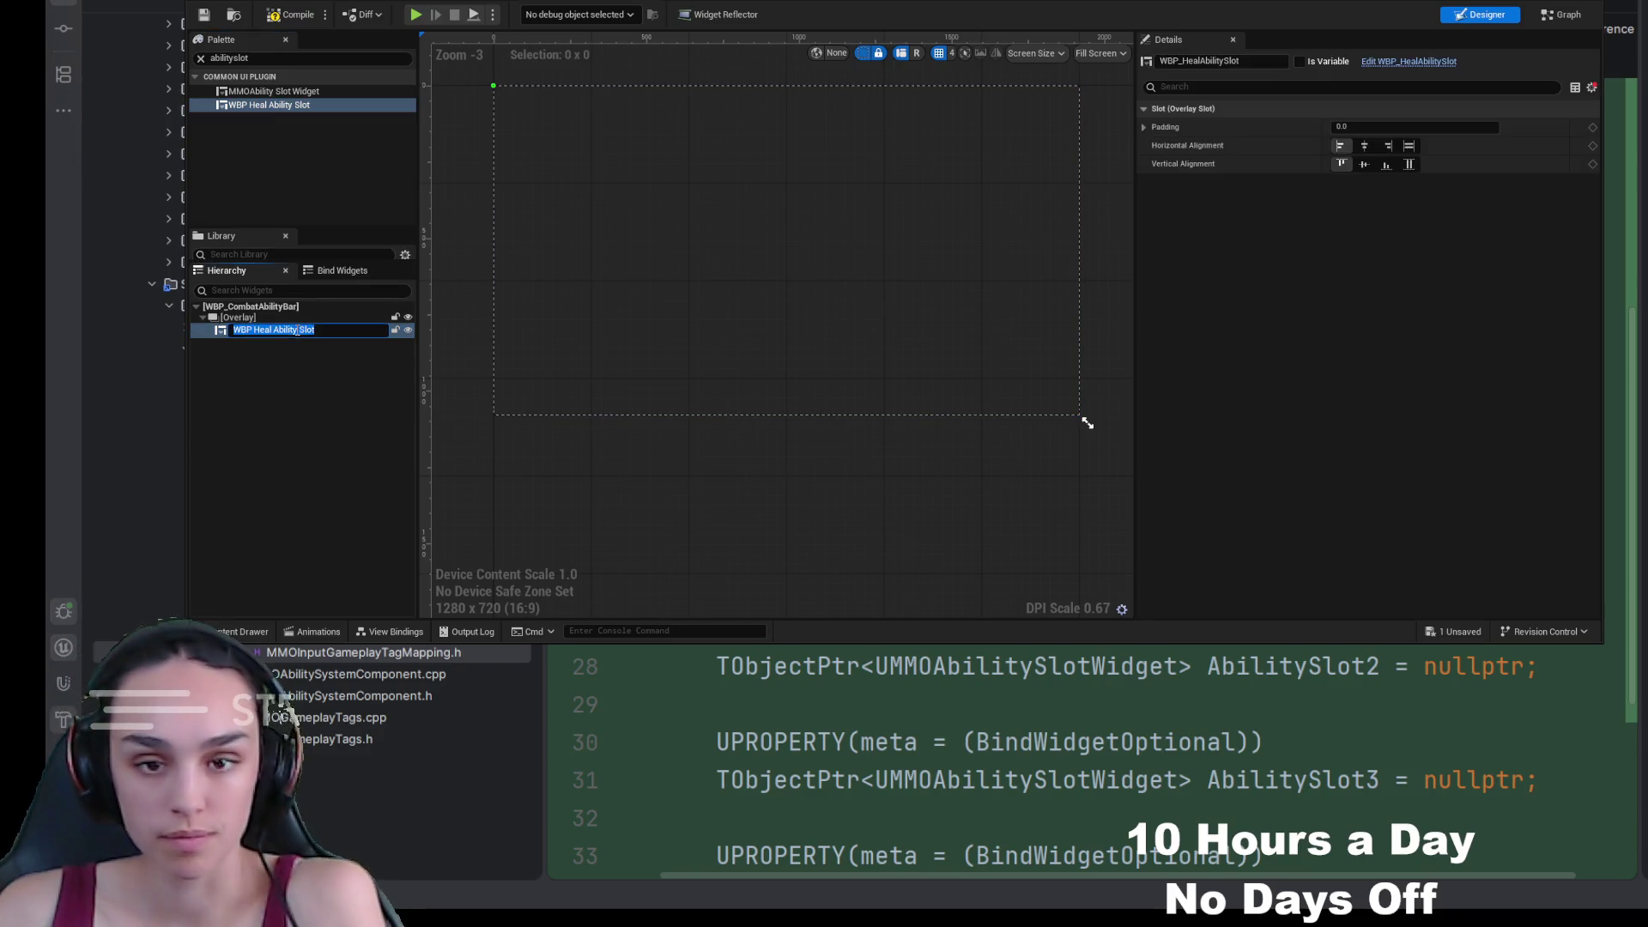
pyautogui.write('HealAbilitySlot')
pyautogui.press('Return')
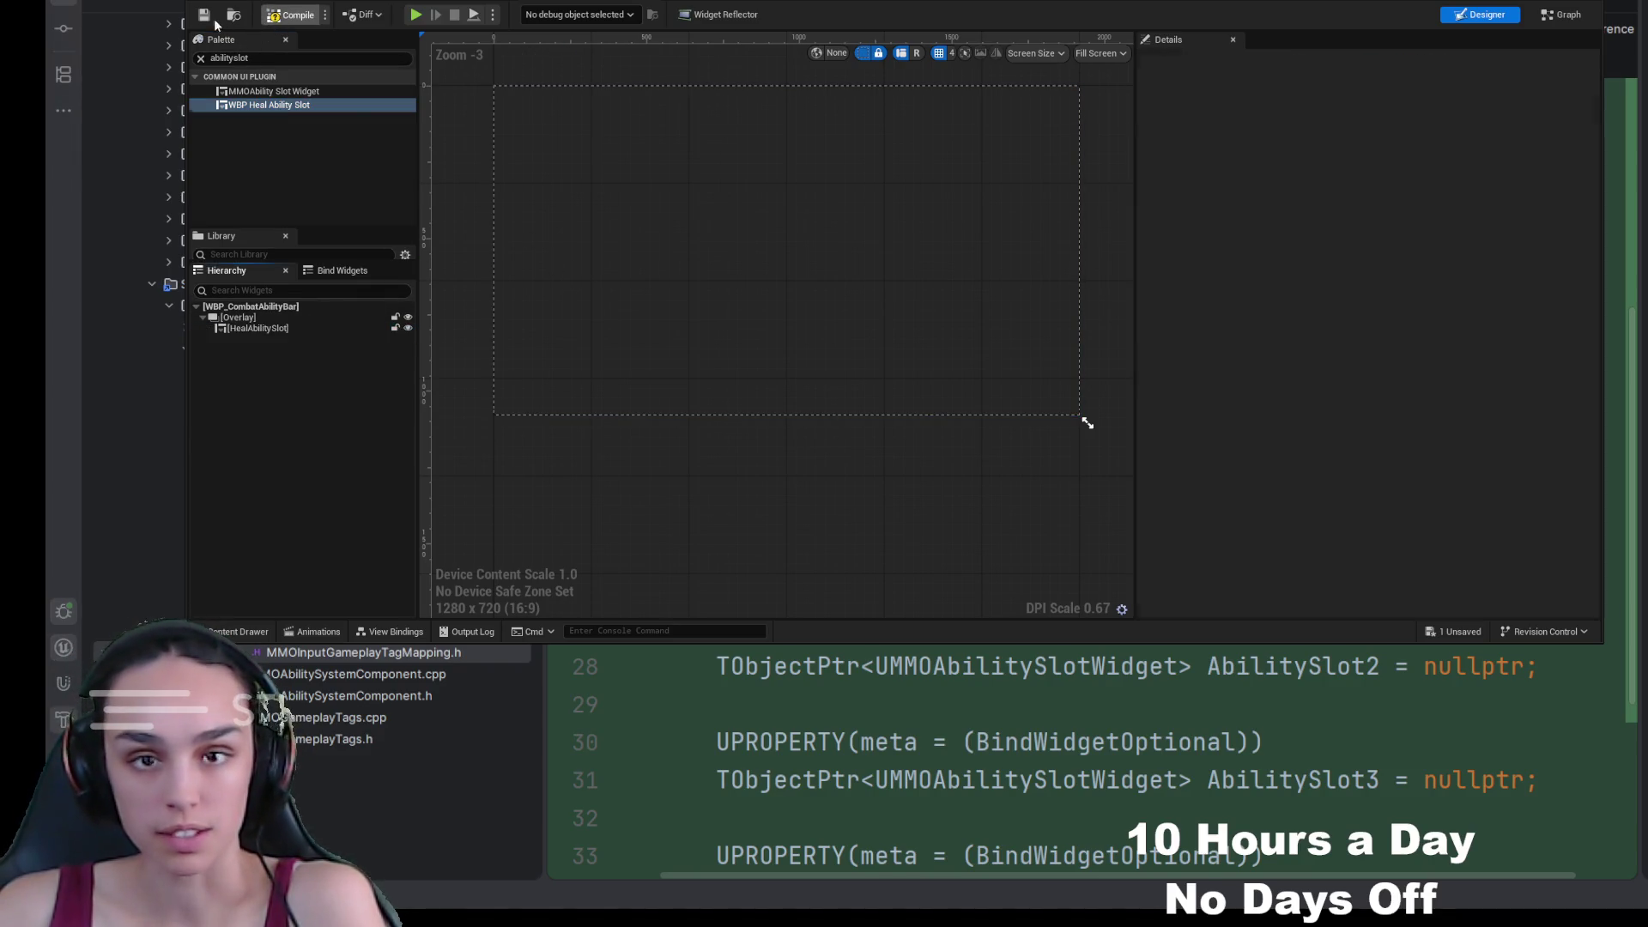
pyautogui.click(206, 15)
pyautogui.click(830, 5)
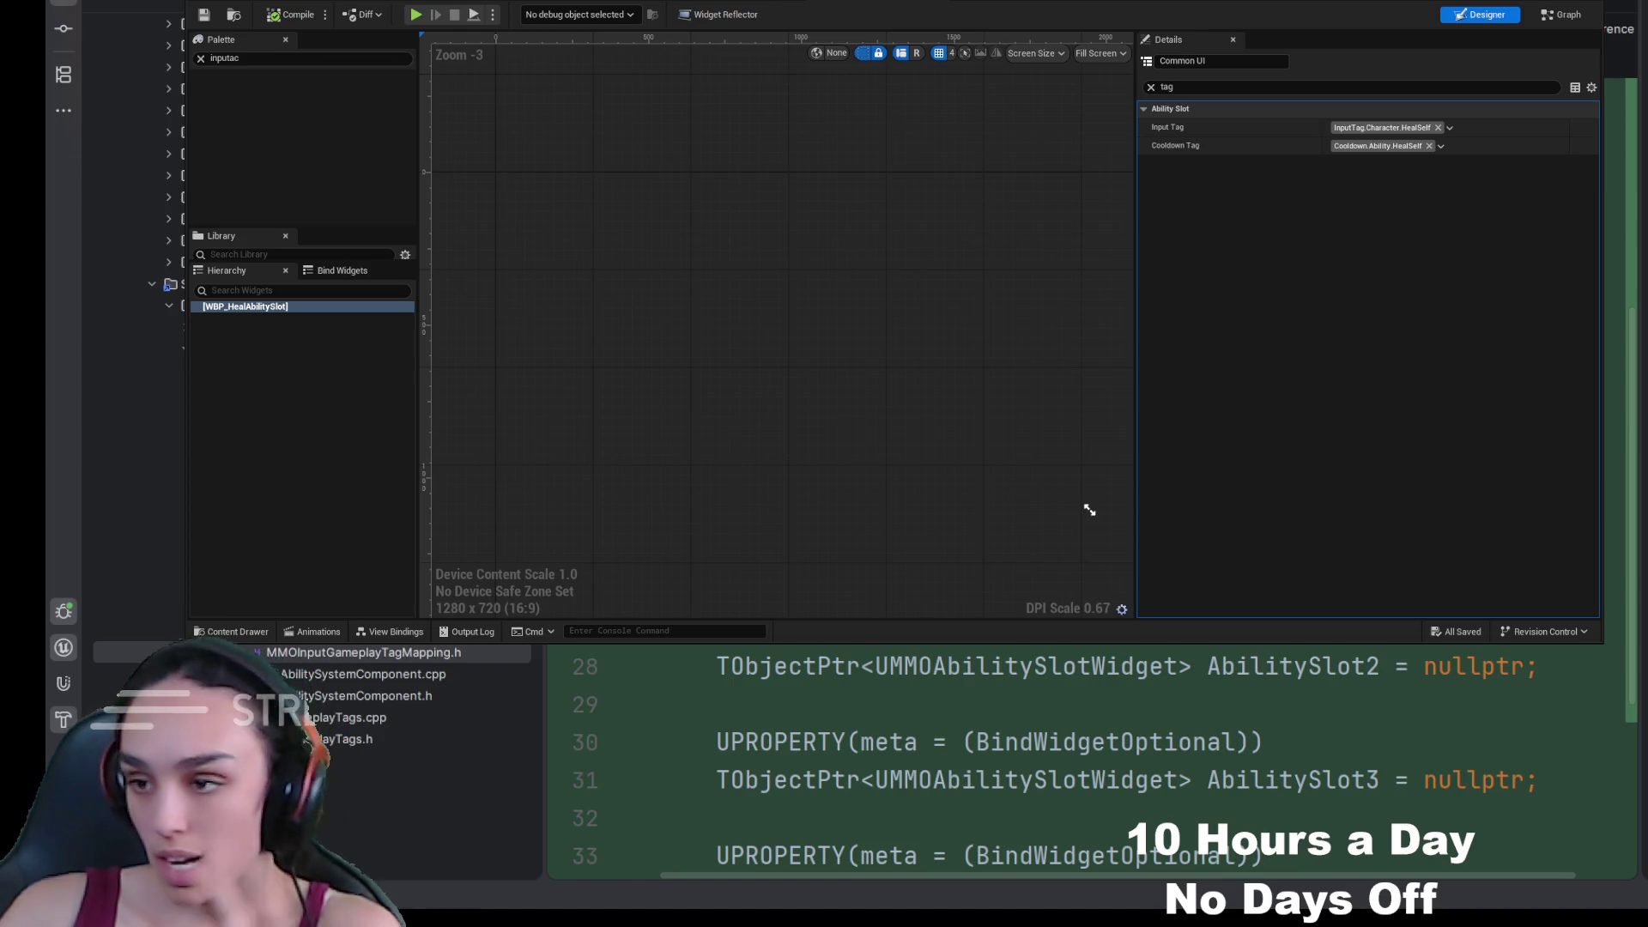
# Step: Add an Overlay panel from the Palette under the WBP_HealAbilitySlot root
pyautogui.click(277, 59)
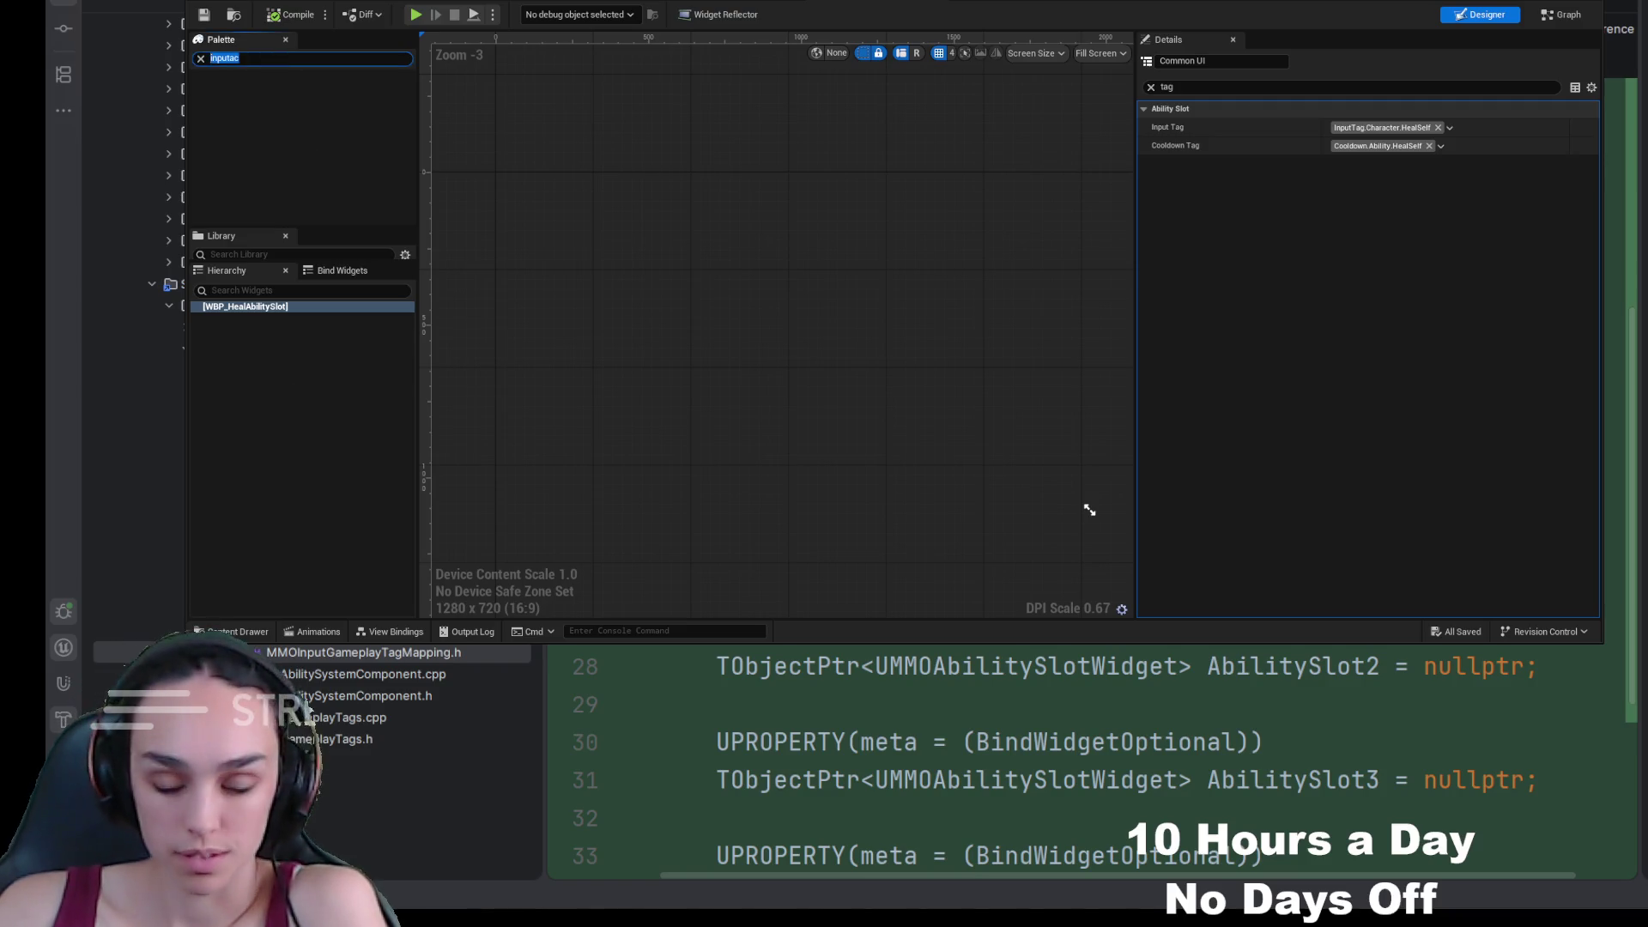
pyautogui.write('over')
pyautogui.moveTo(243, 91); pyautogui.dragTo(264, 331)
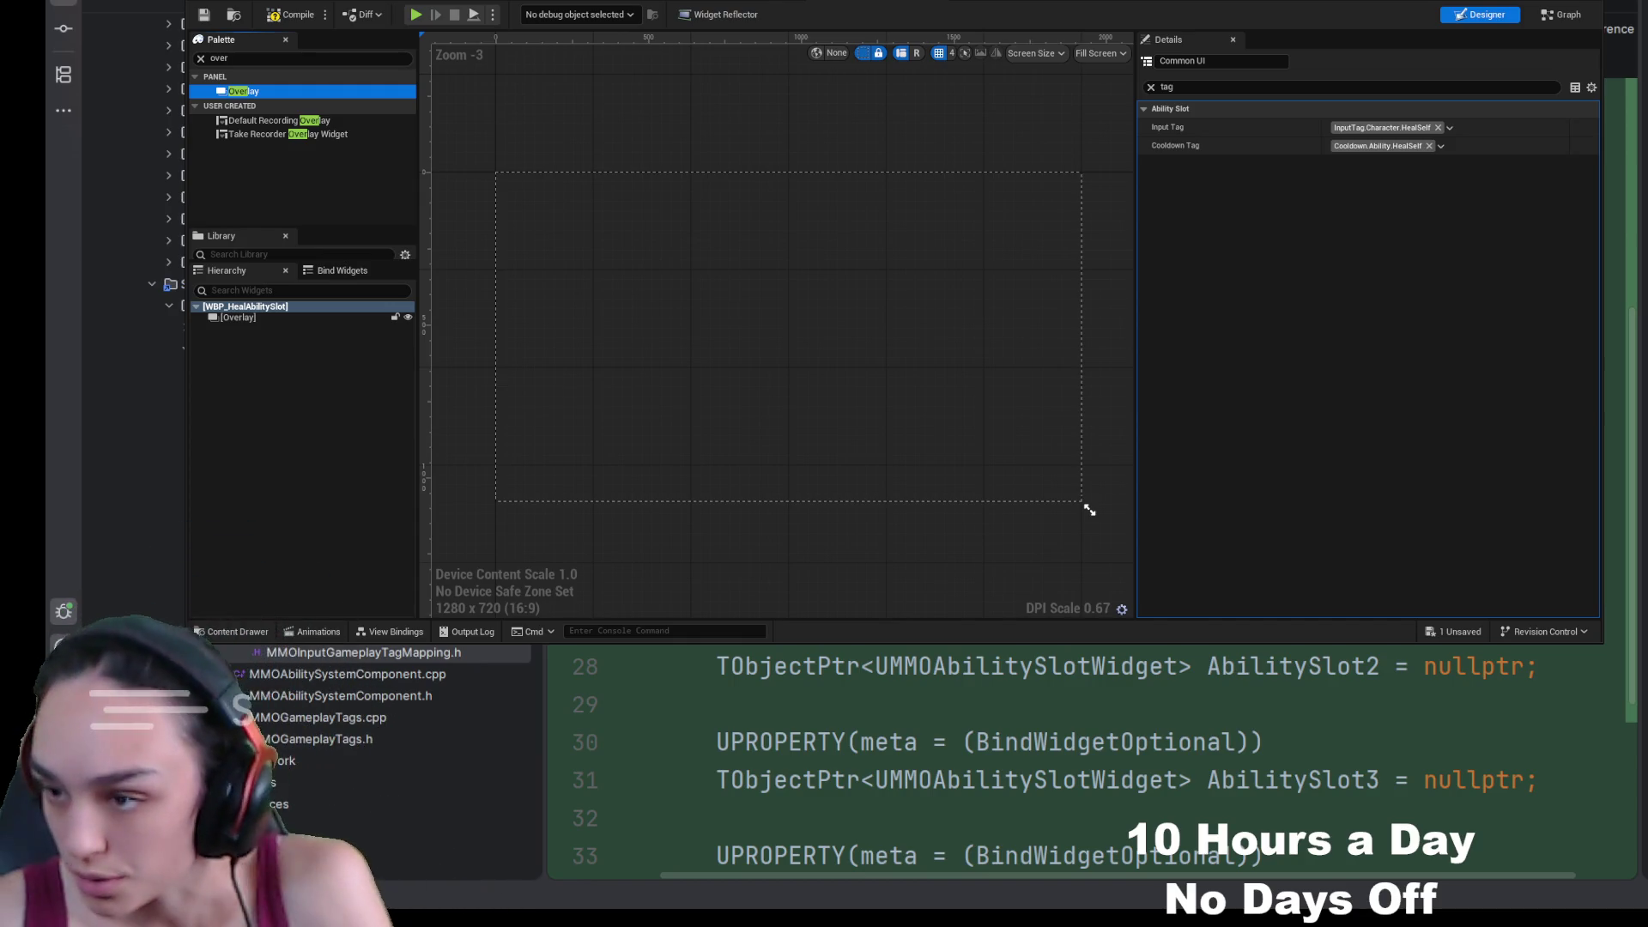
pyautogui.click(305, 58)
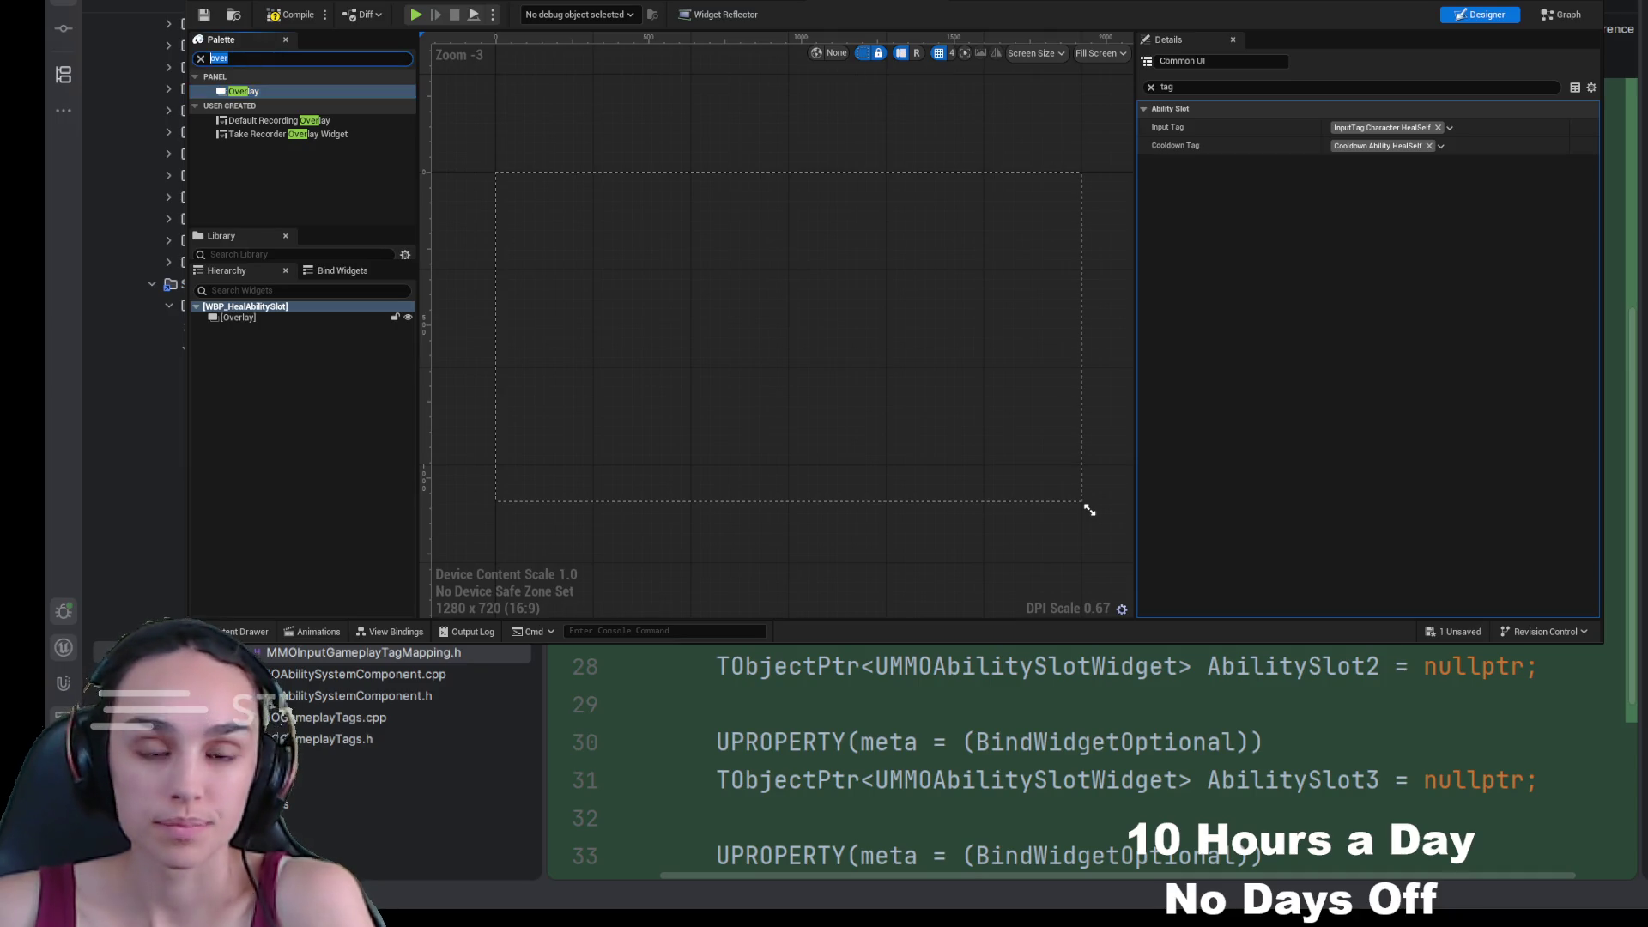
pyautogui.write('mmocom')
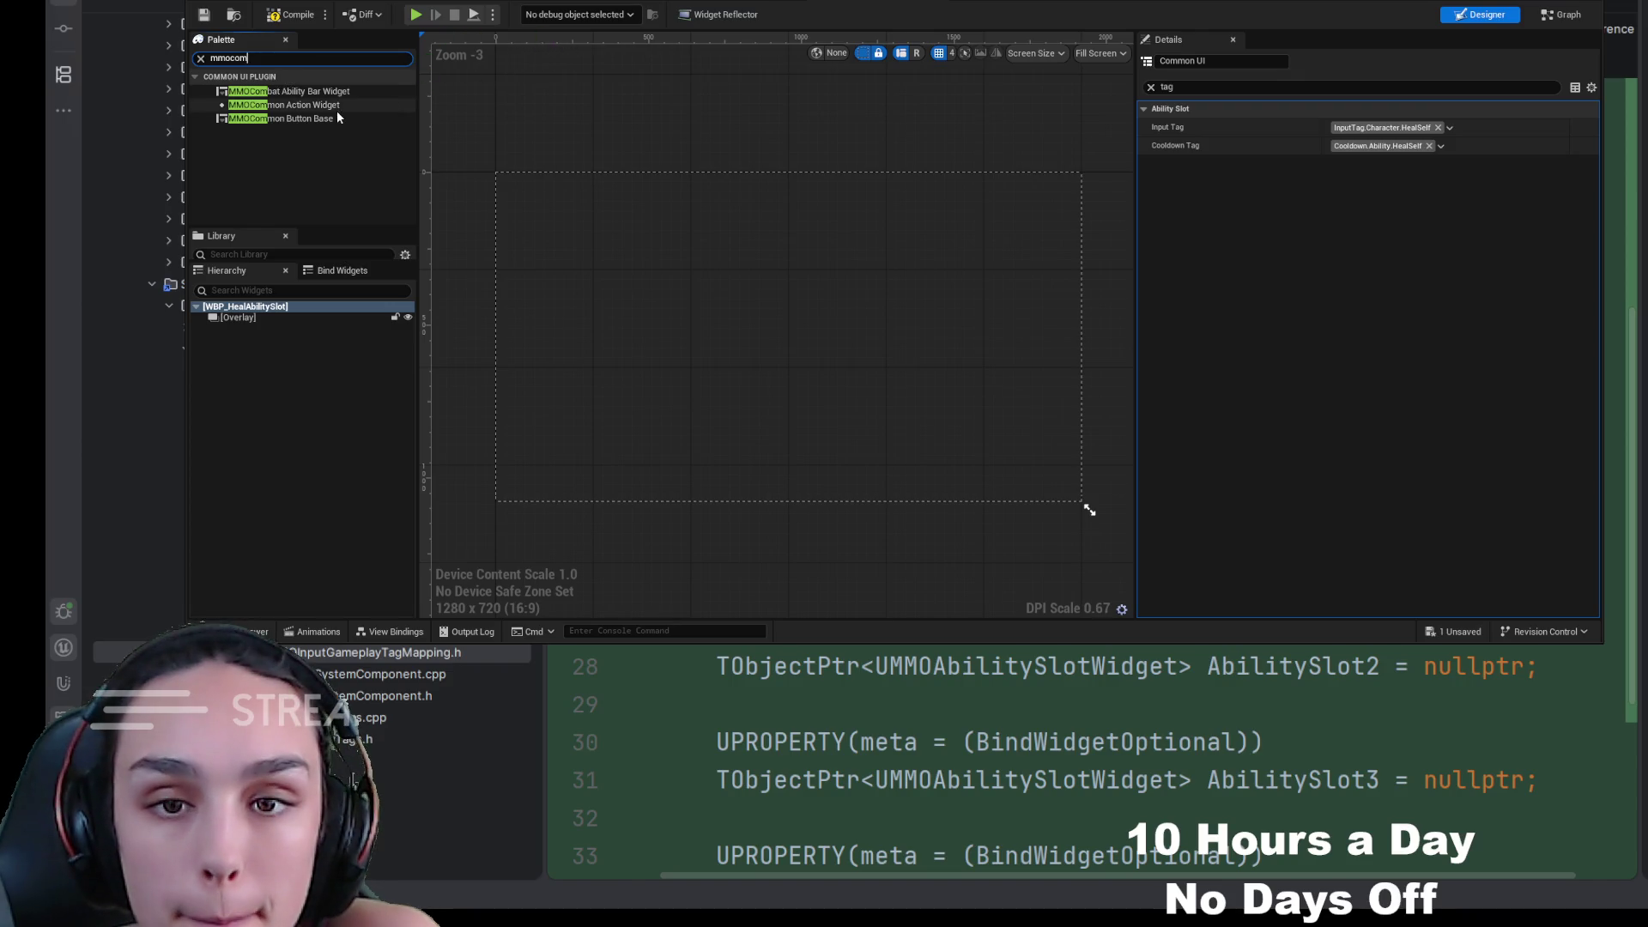
# Step: Place an MMOCommon Action Widget named InputActionWidget in the Overlay and mark it as a variable
pyautogui.moveTo(331, 105); pyautogui.dragTo(271, 317)
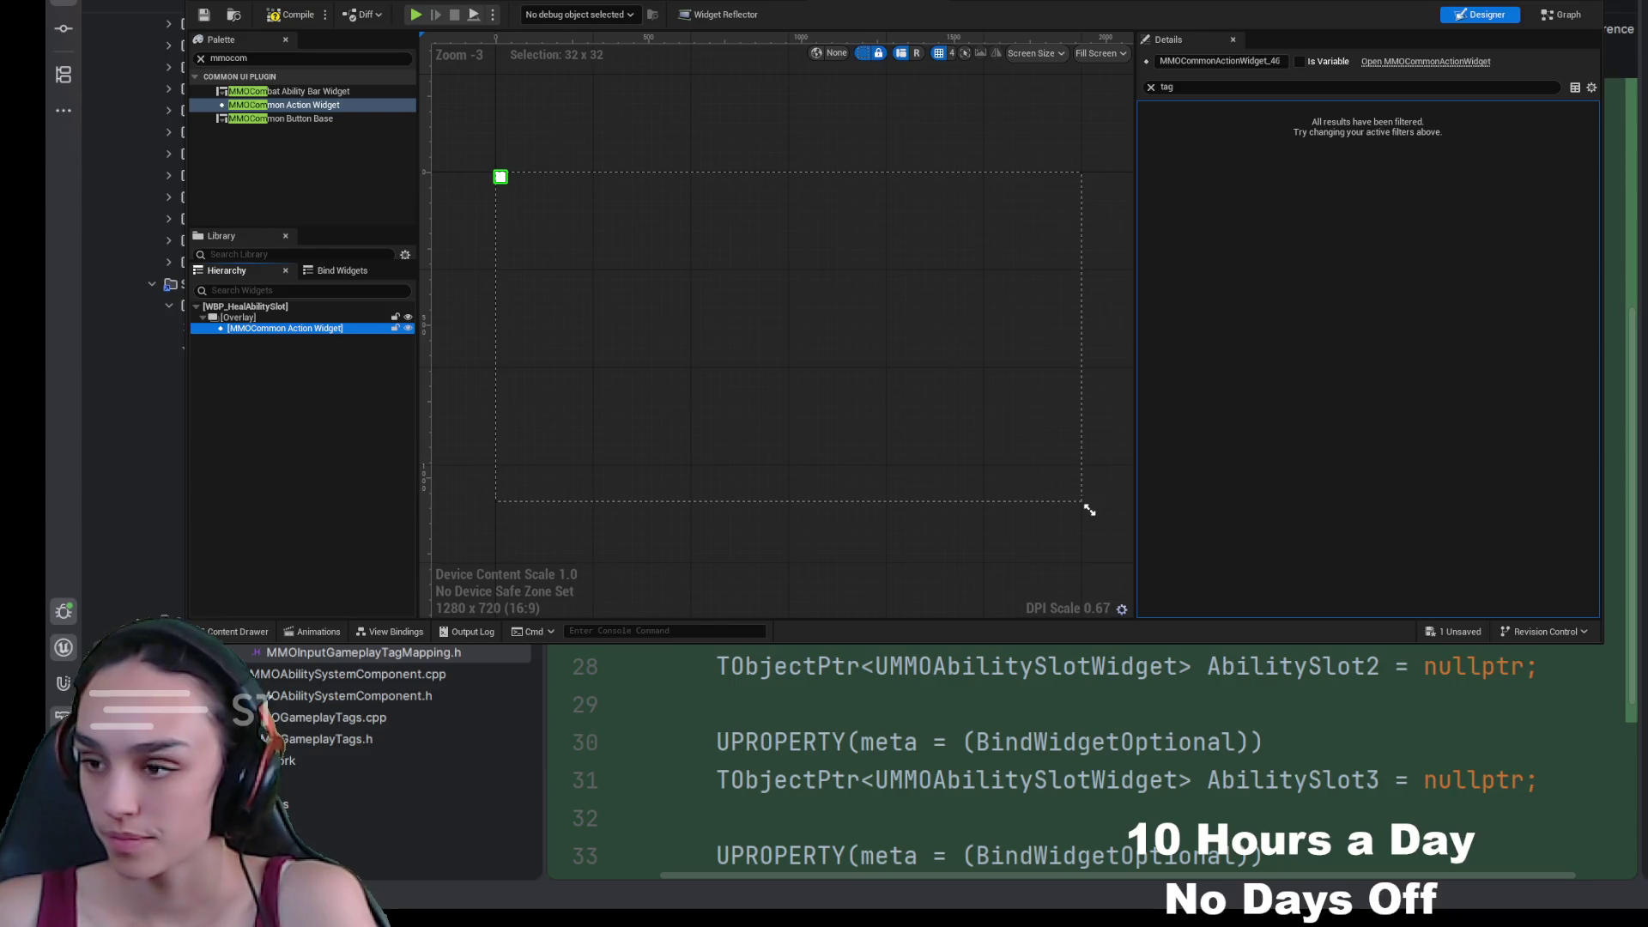
pyautogui.press('F2')
pyautogui.write('InputActionWidget')
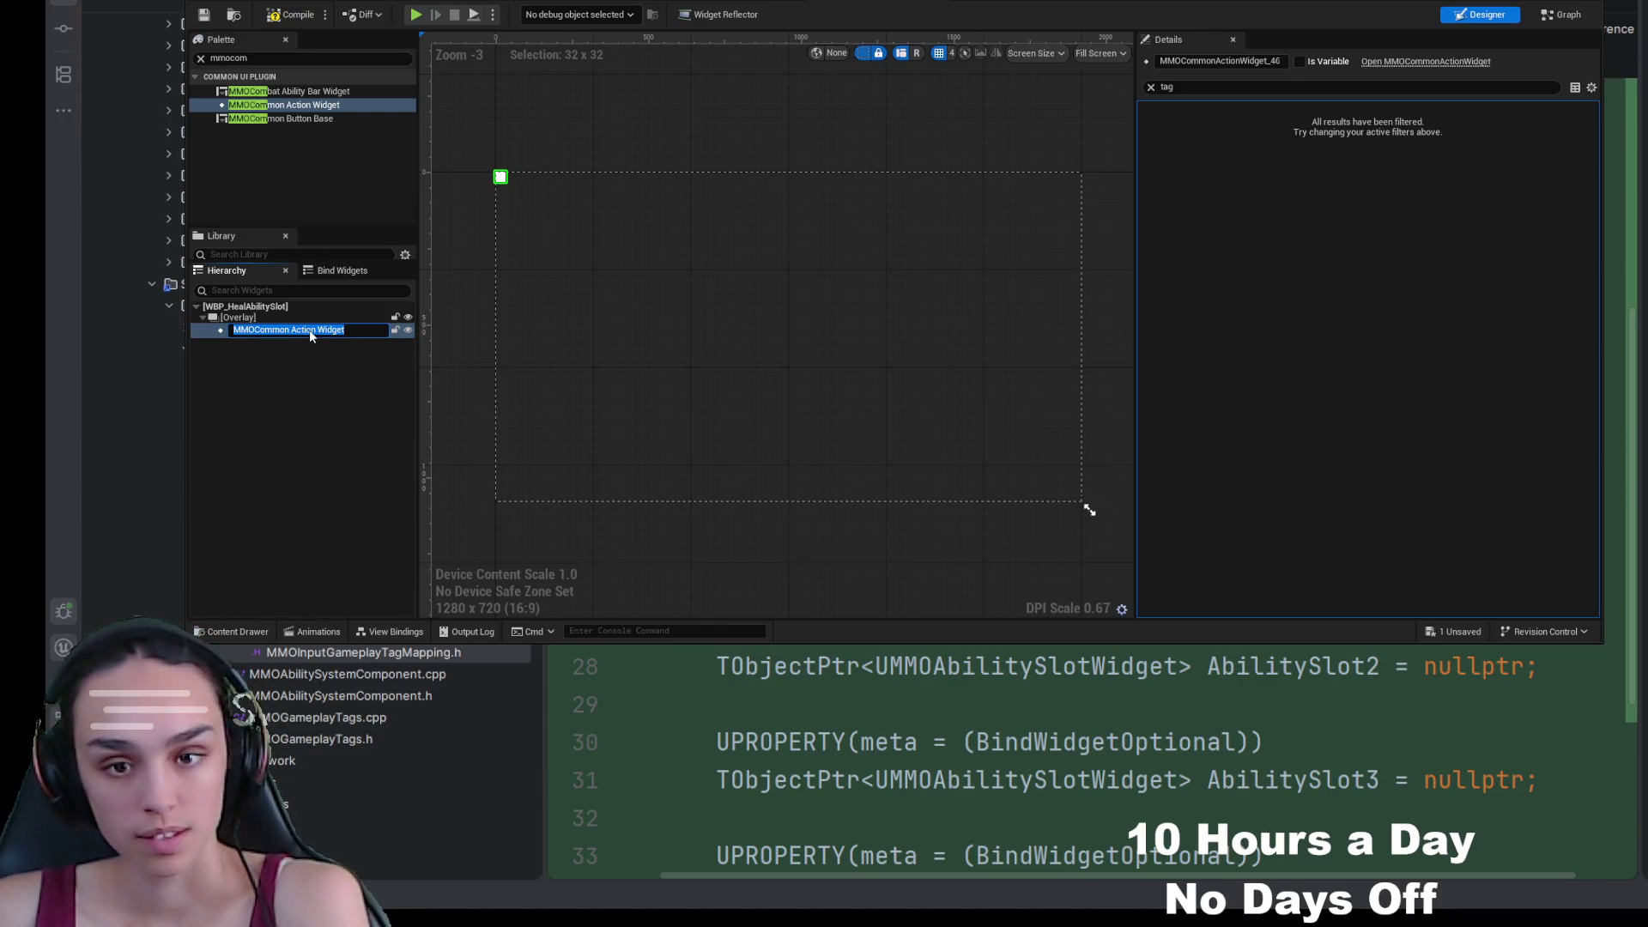
pyautogui.click(317, 410)
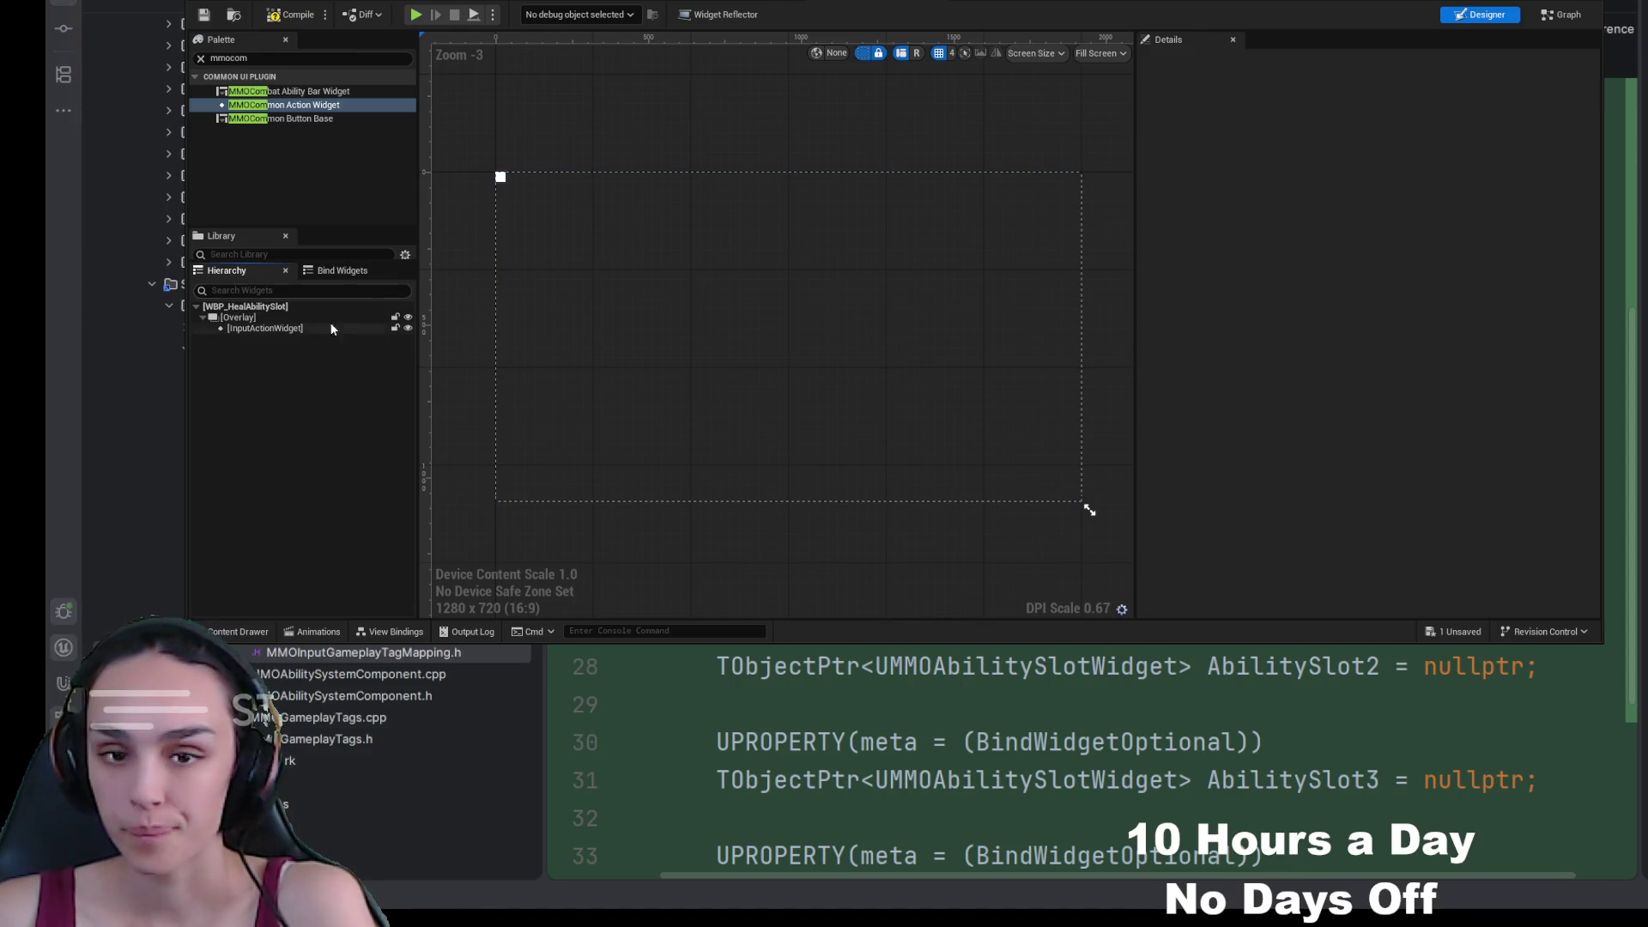
pyautogui.click(303, 327)
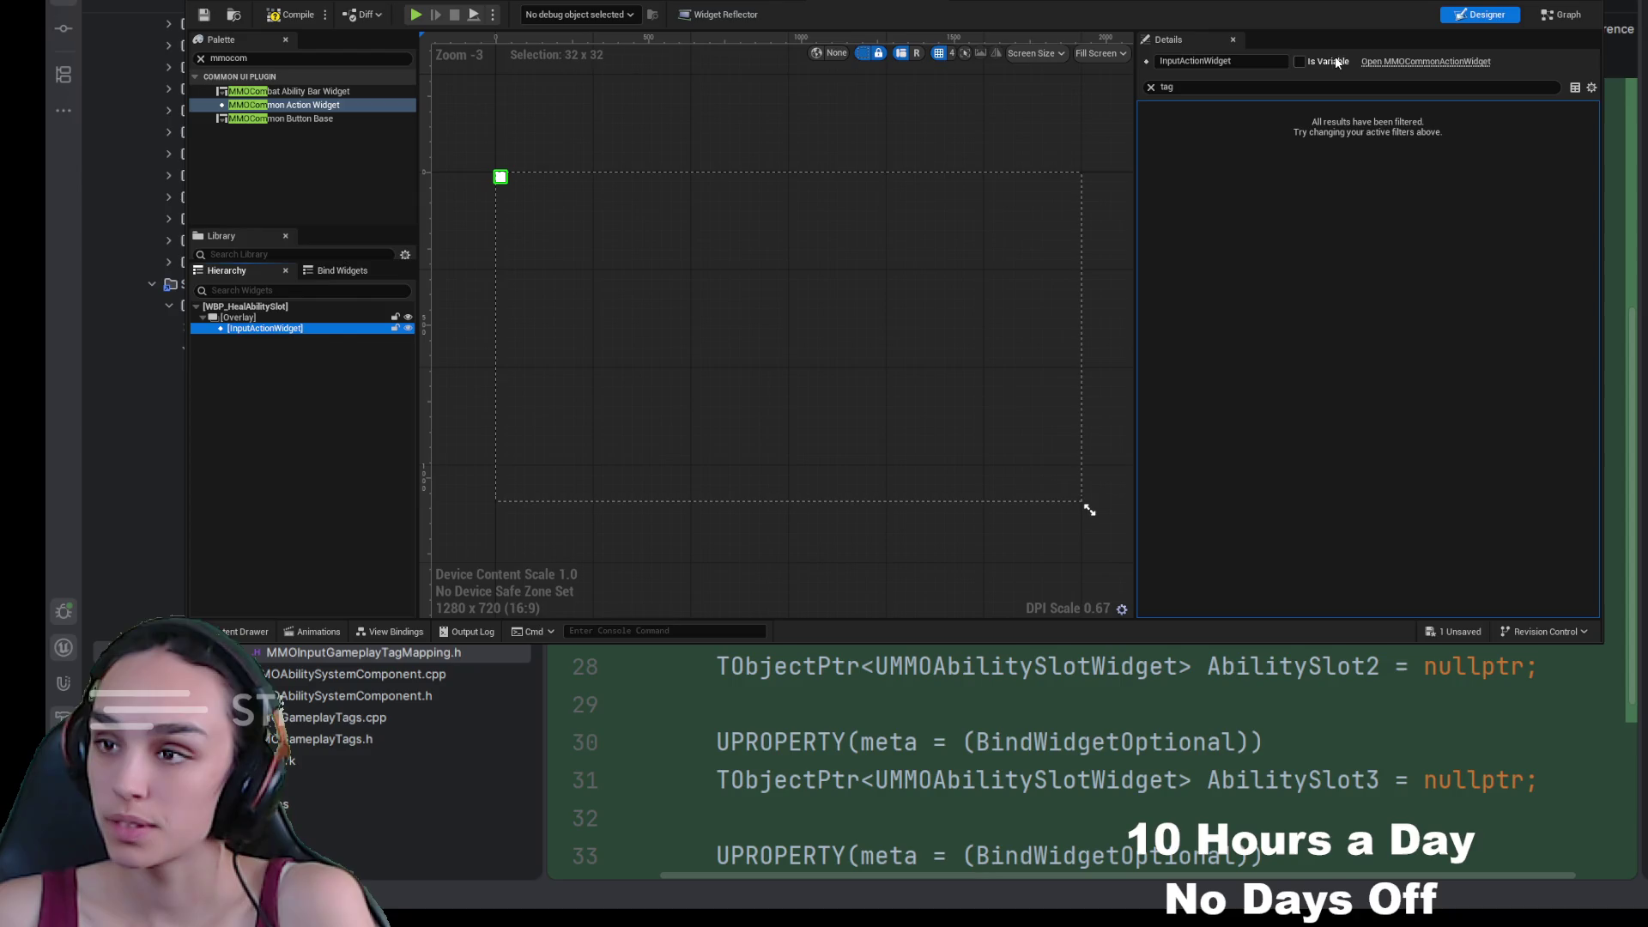
pyautogui.click(1299, 61)
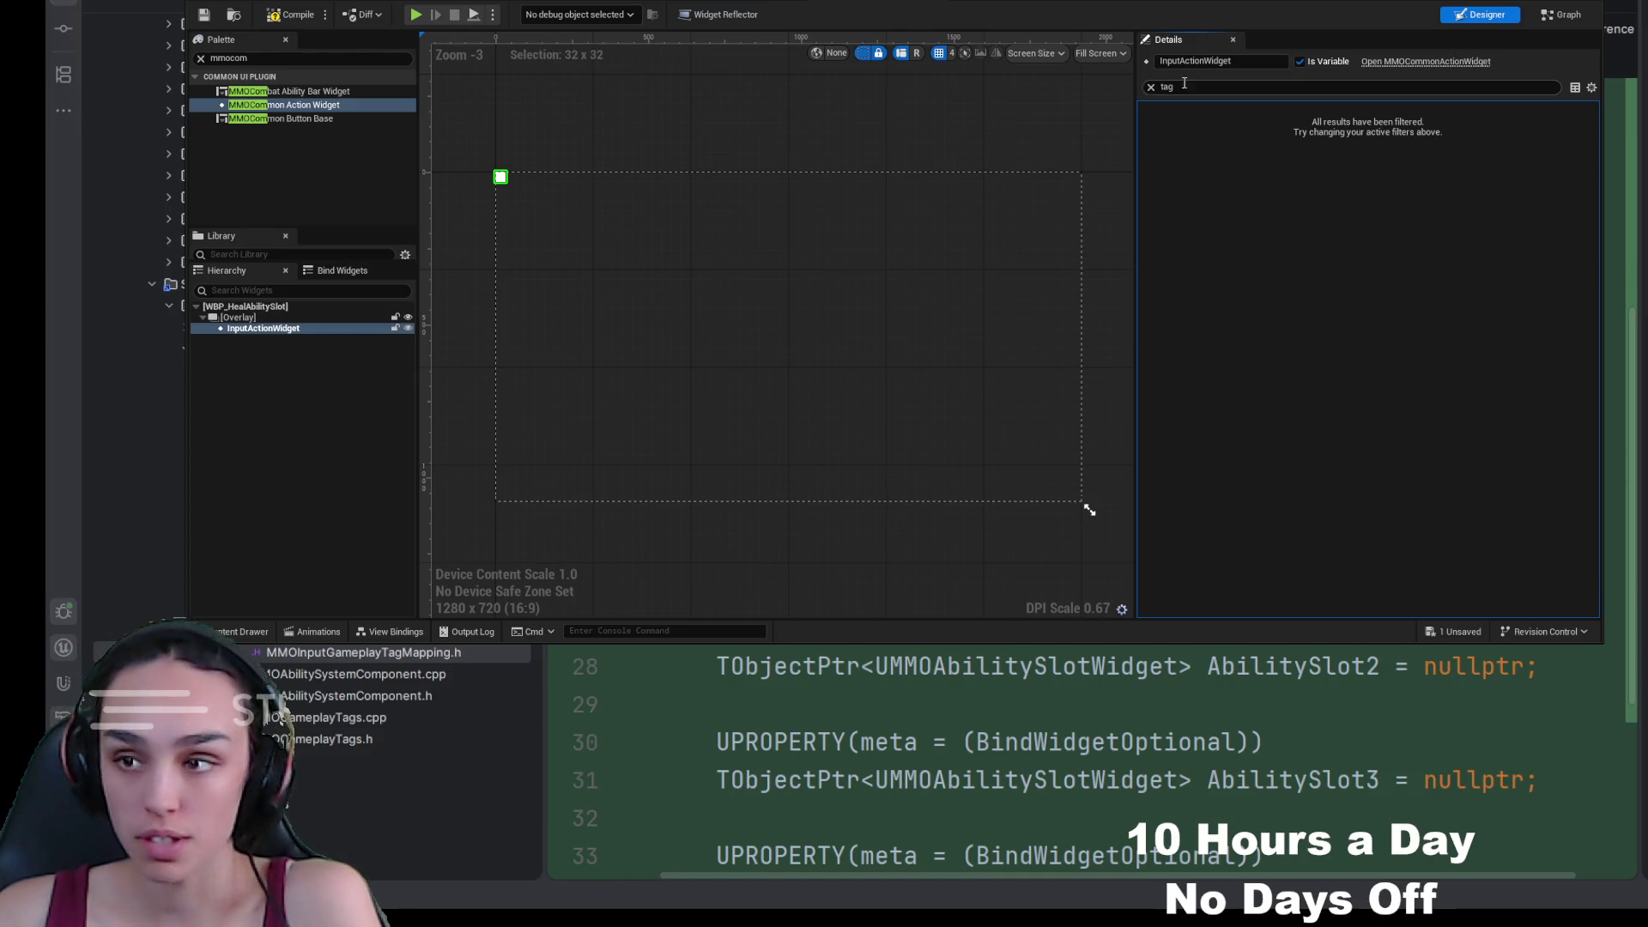
# Step: Clear the Details property filter so all InputActionWidget settings are listed
pyautogui.click(1151, 86)
pyautogui.write('conf')
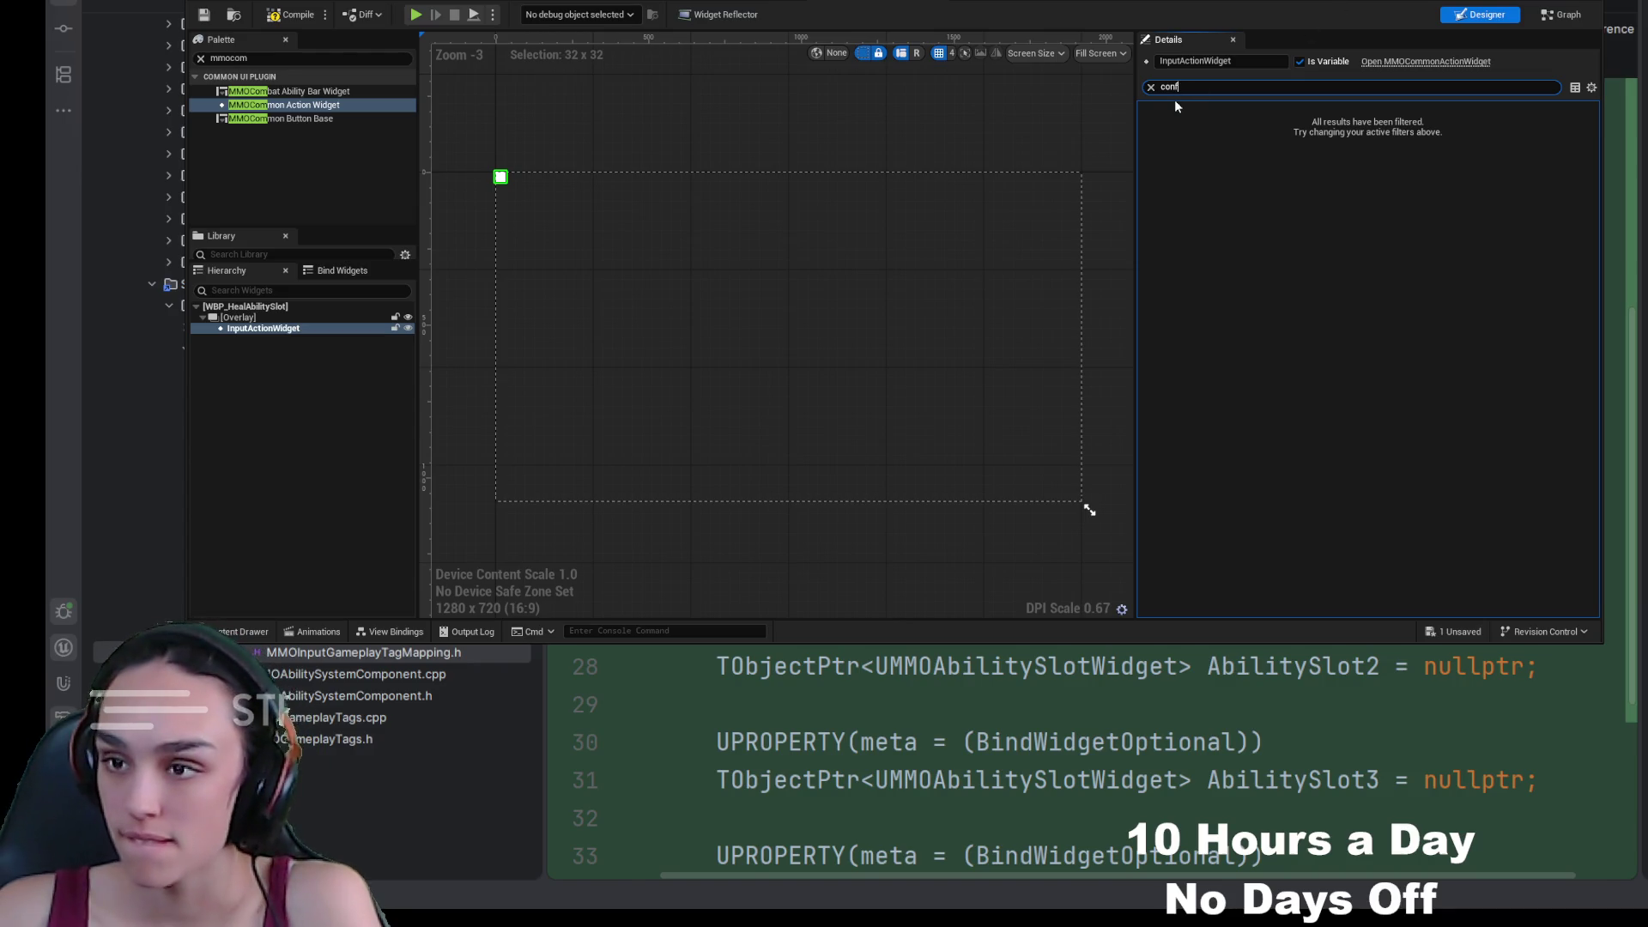
pyautogui.click(1150, 87)
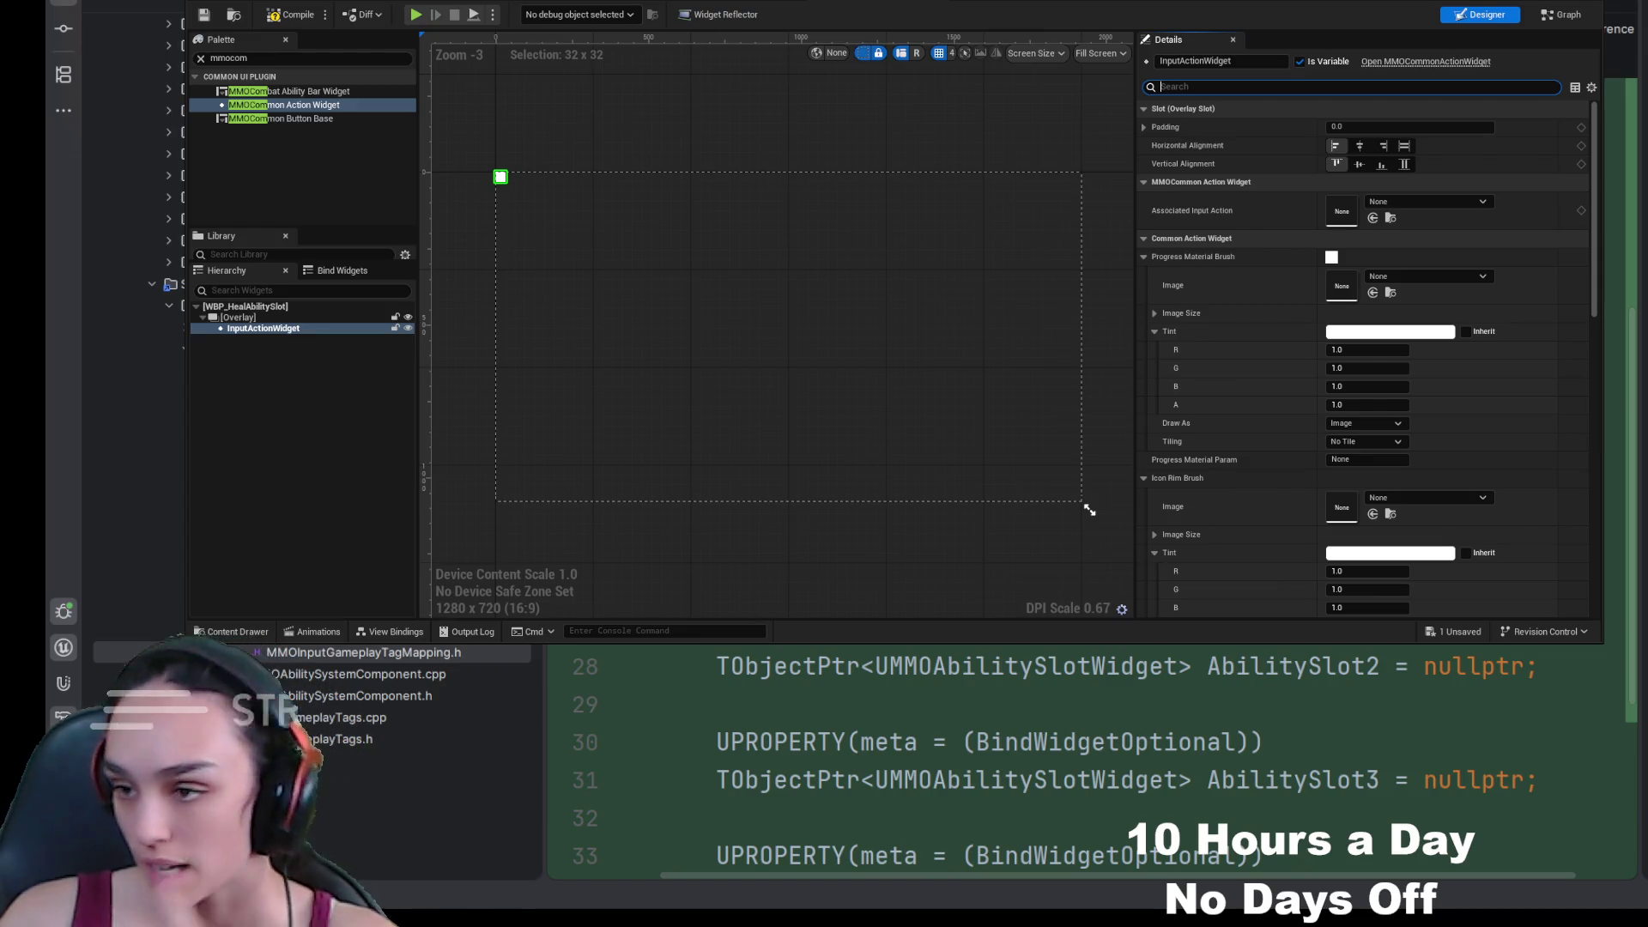
# Step: Add a Common Text widget named InputText to the Overlay
pyautogui.click(292, 58)
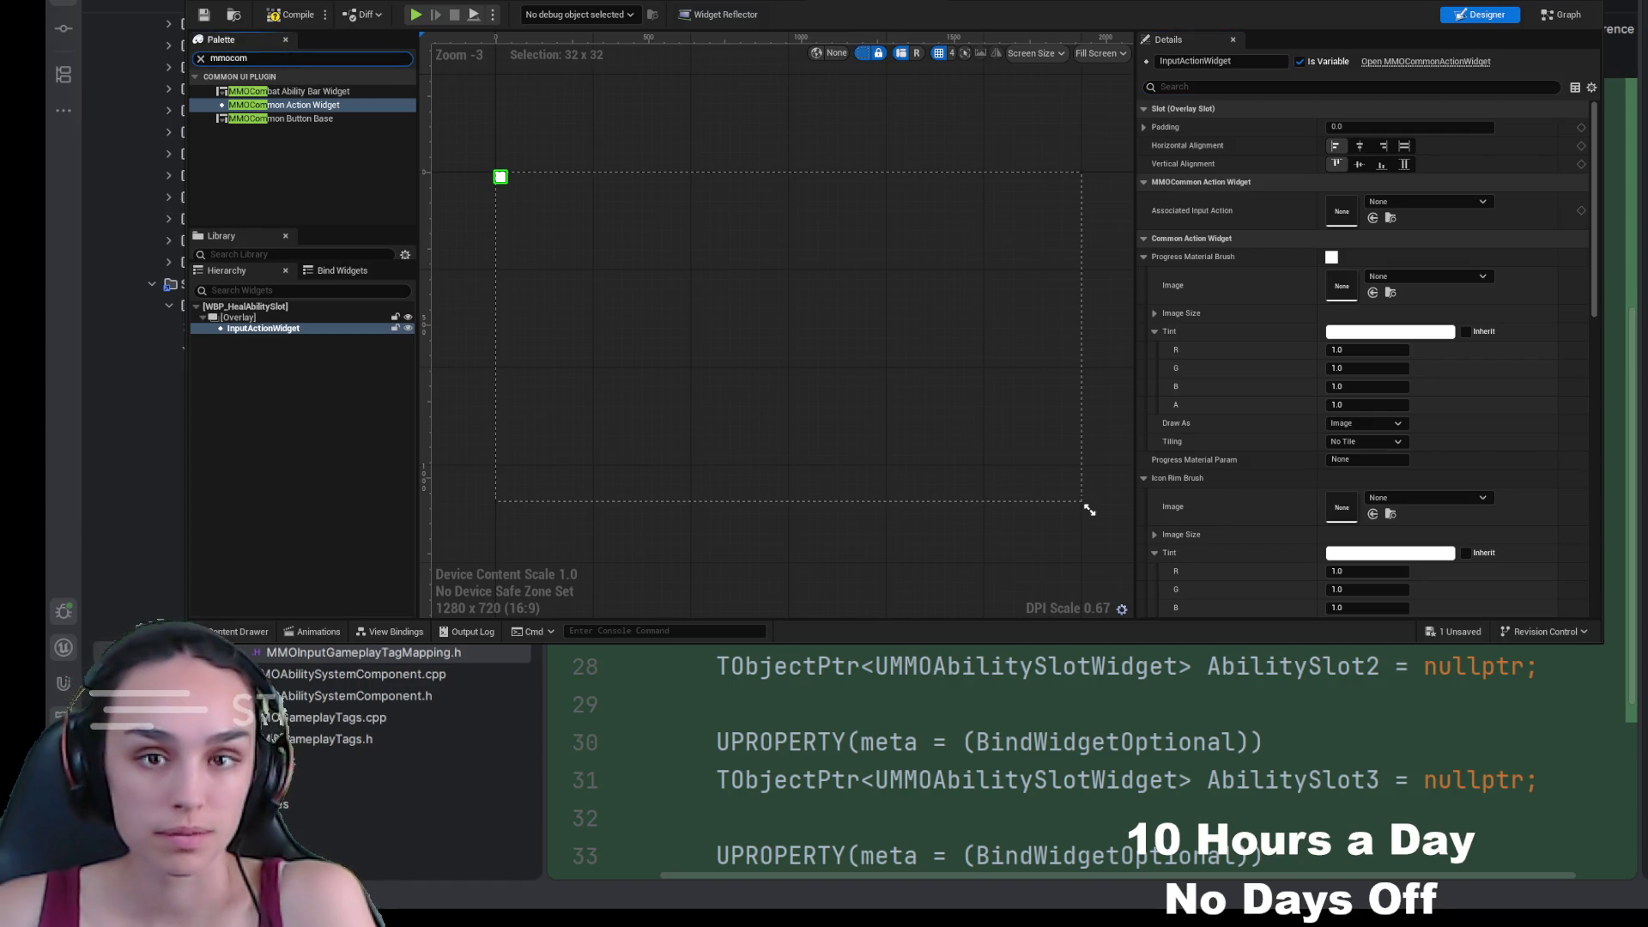
pyautogui.write('commonte')
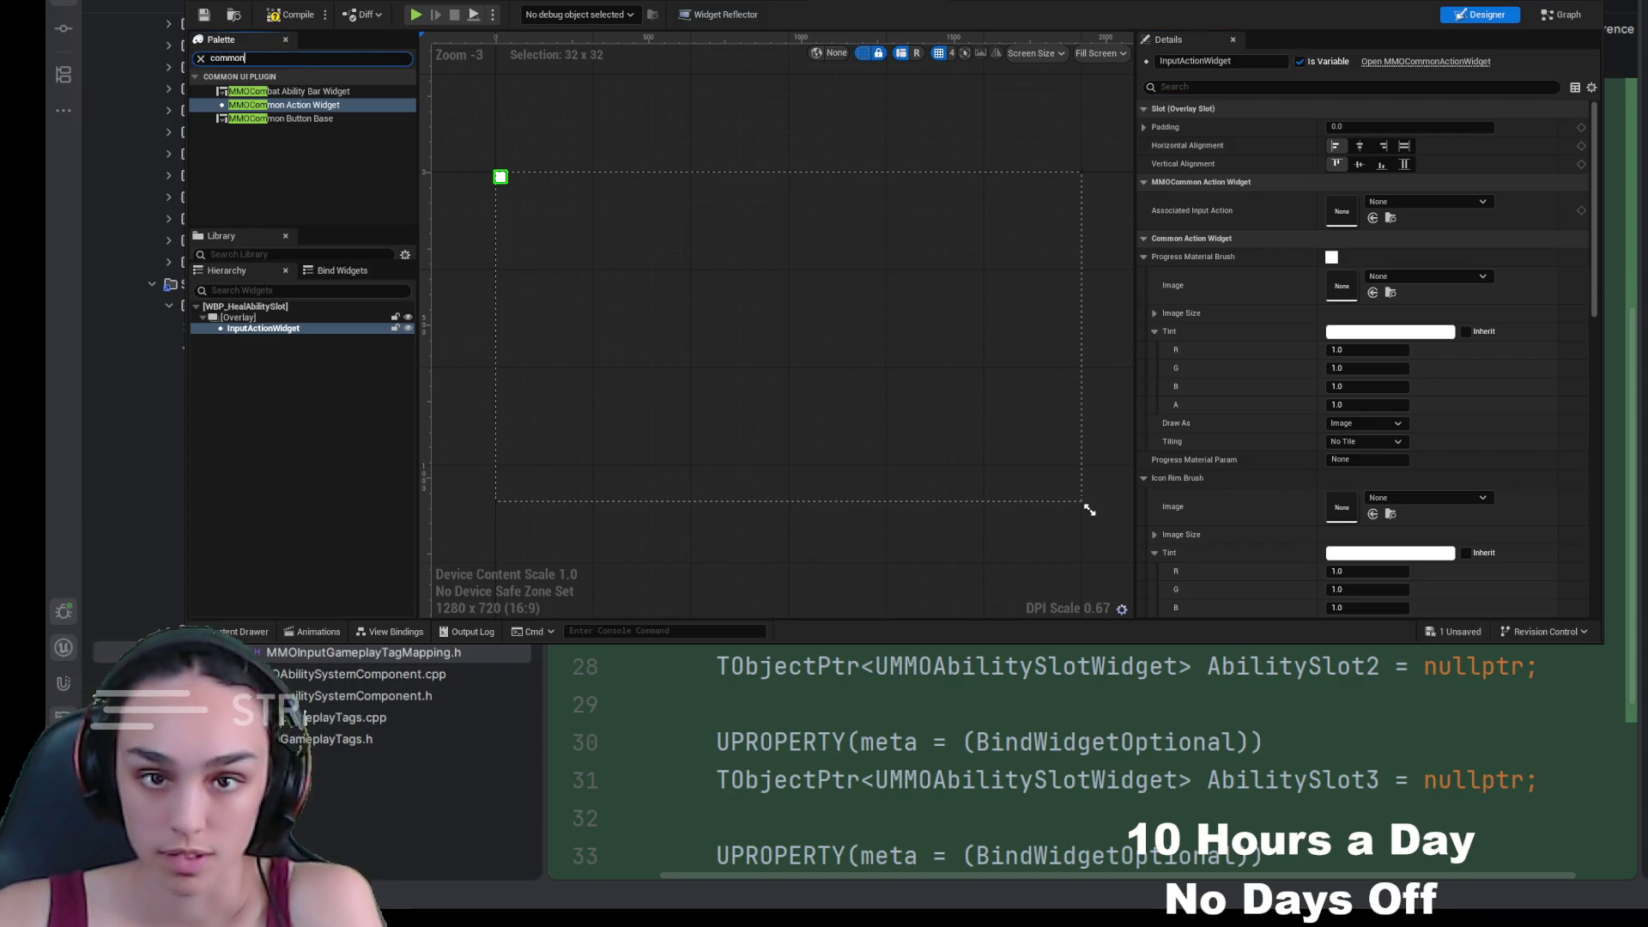
pyautogui.click(282, 91)
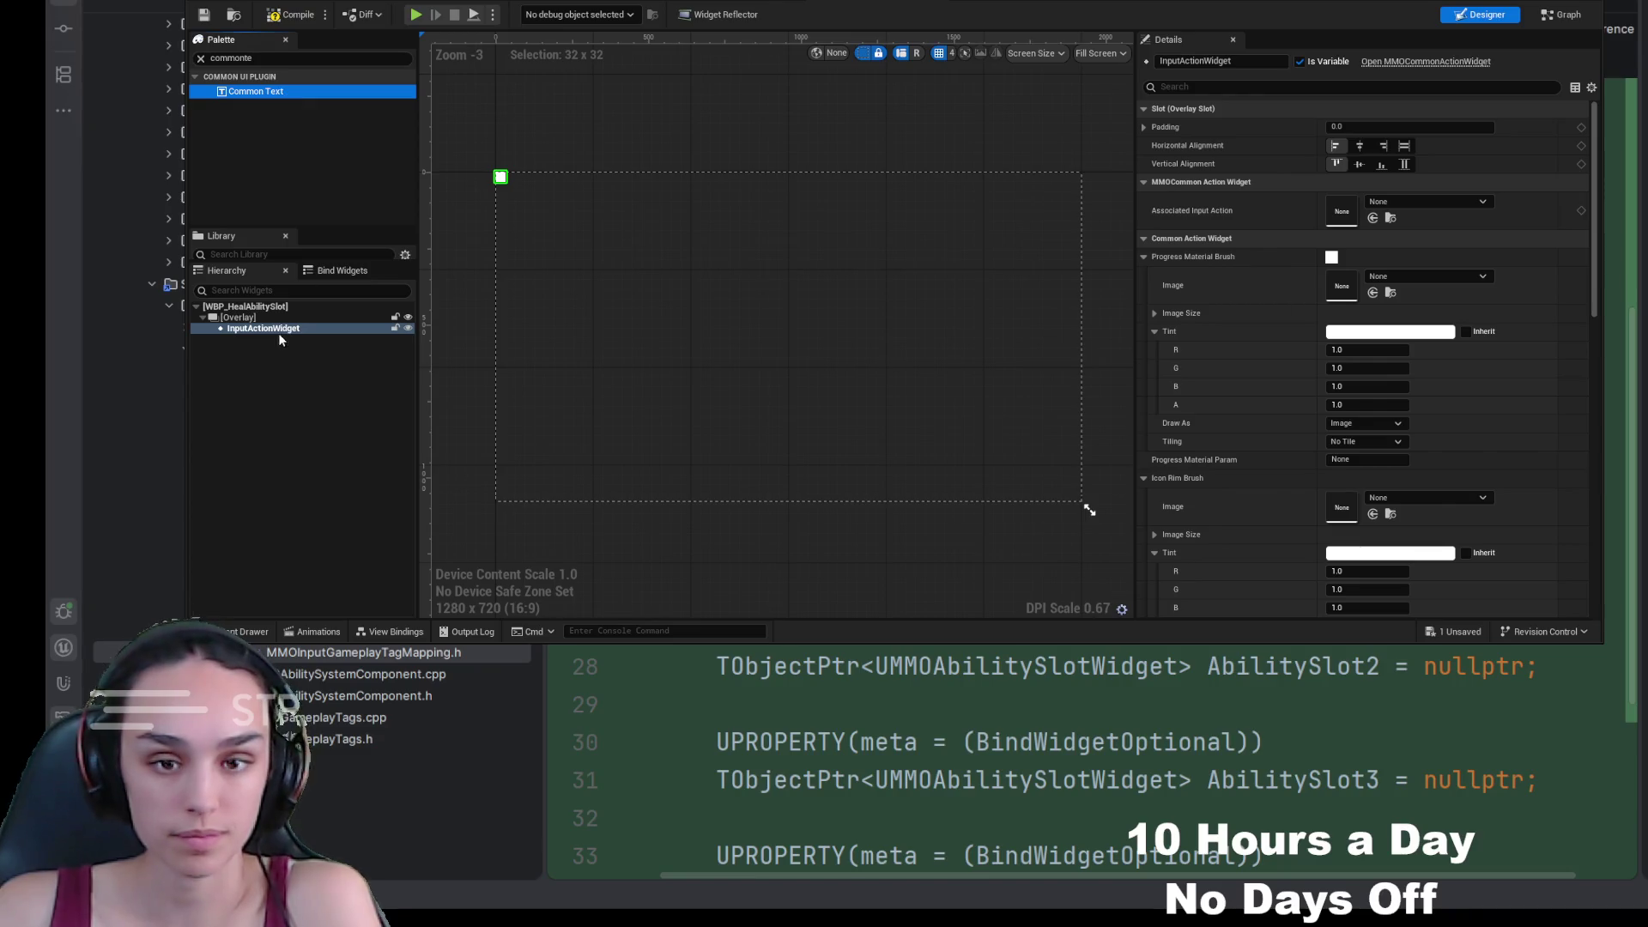
pyautogui.moveTo(279, 339); pyautogui.dragTo(275, 323)
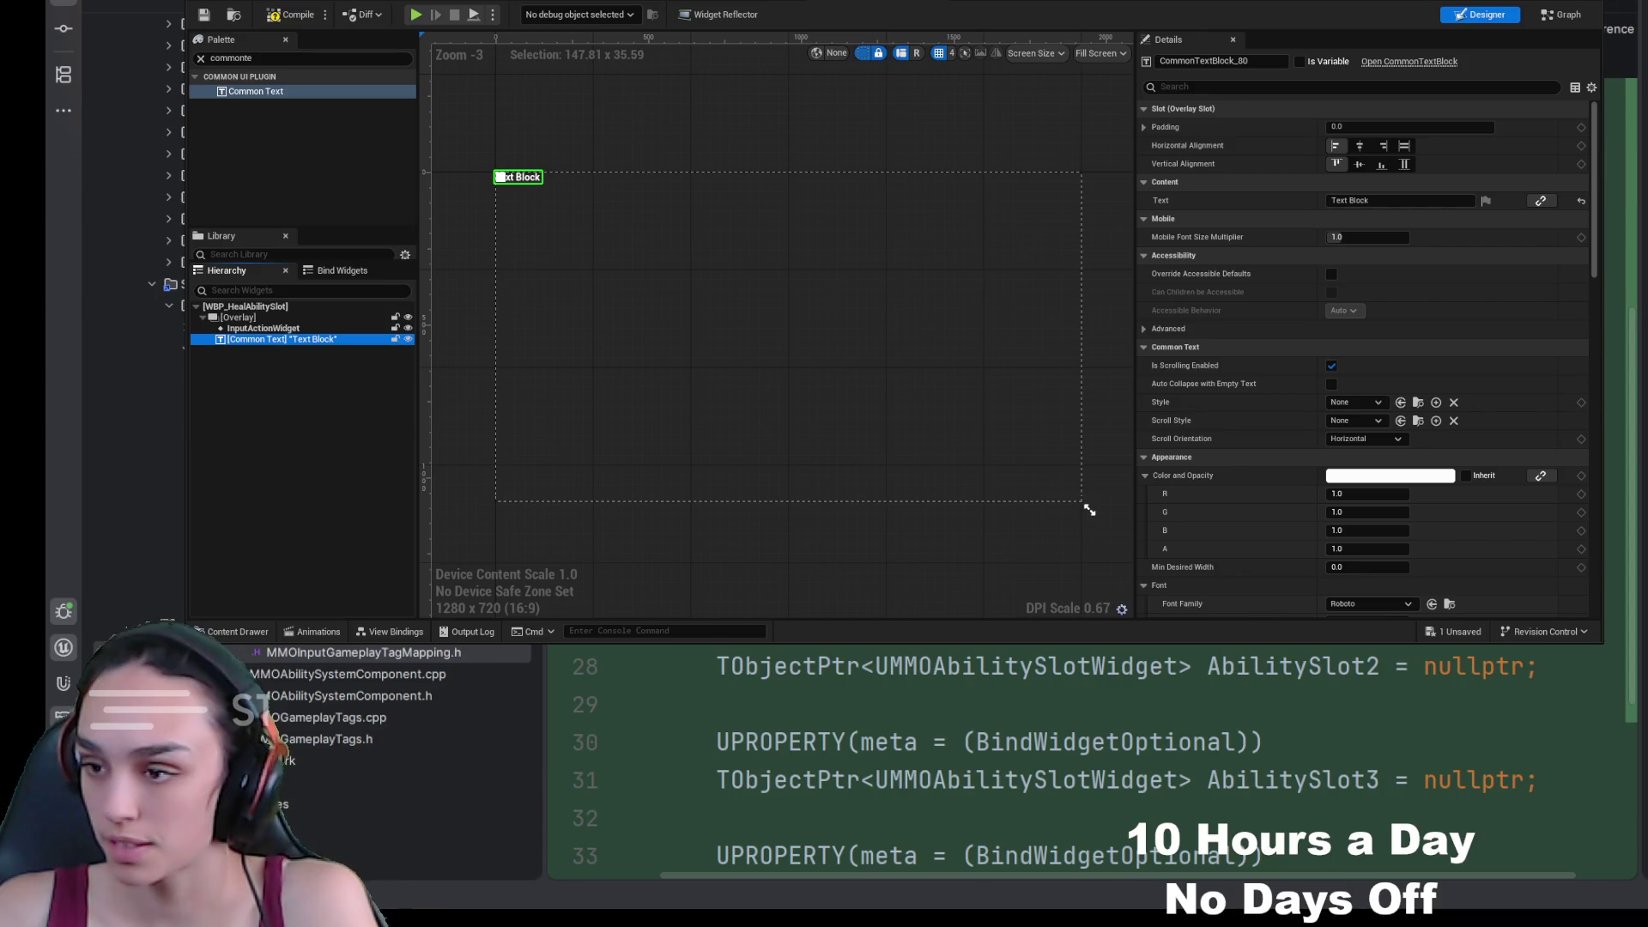
pyautogui.doubleClick(275, 339)
pyautogui.write('InputText')
pyautogui.press('Return')
pyautogui.click(283, 368)
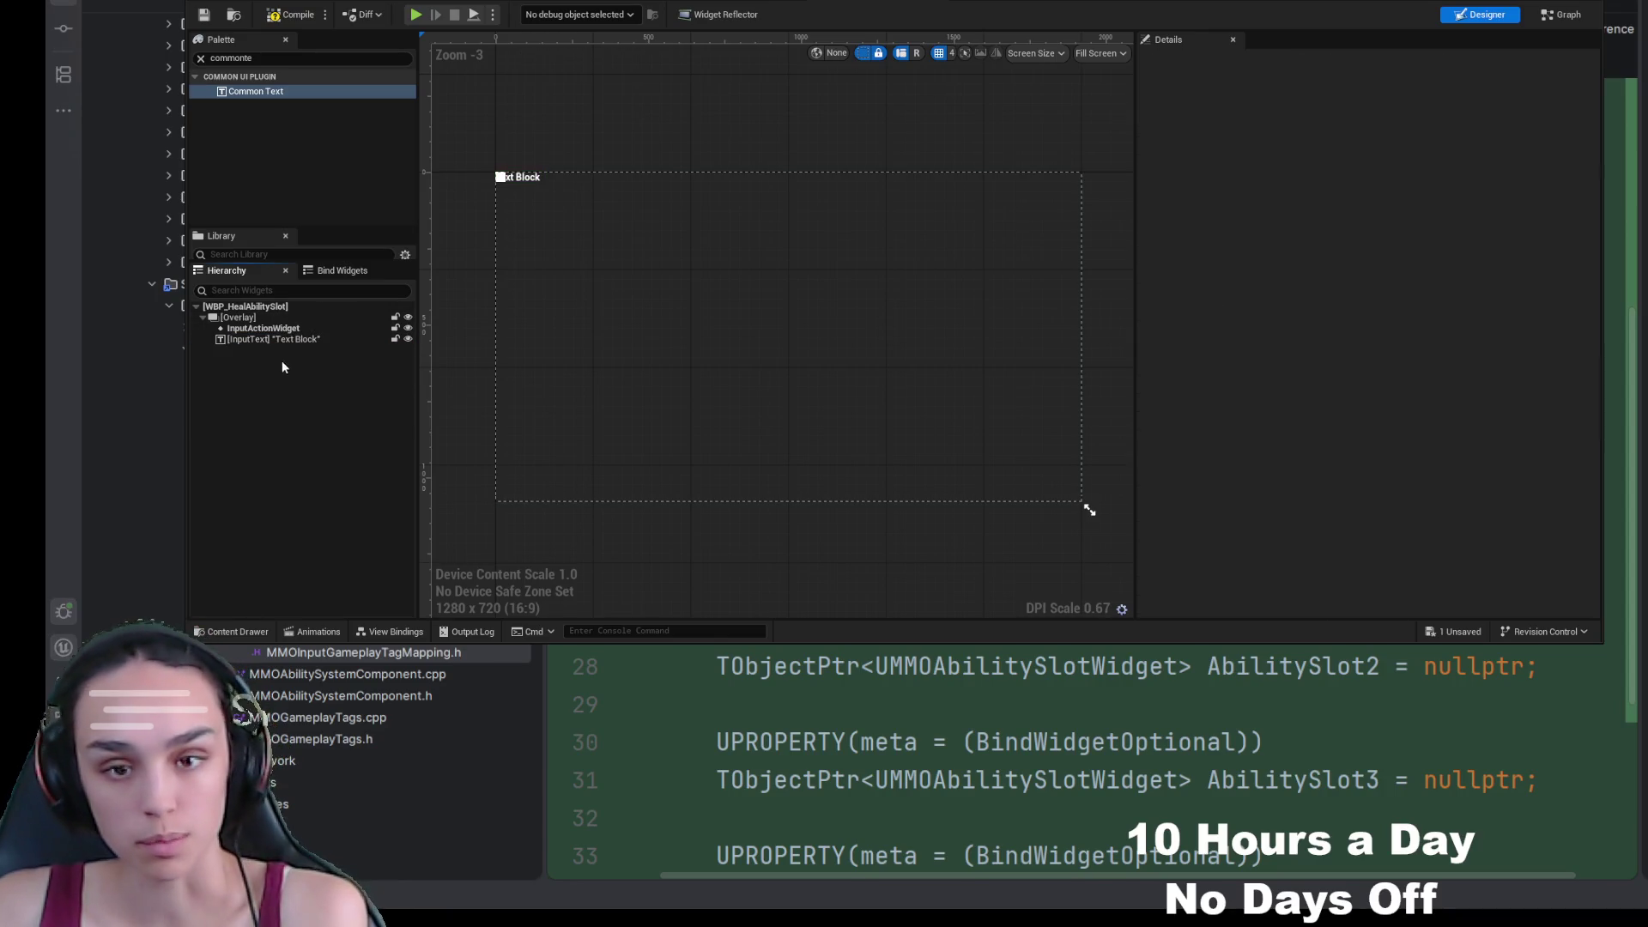
# Step: Set InputText's displayed text to 'A'
pyautogui.click(275, 339)
pyautogui.click(1373, 200)
pyautogui.write('A')
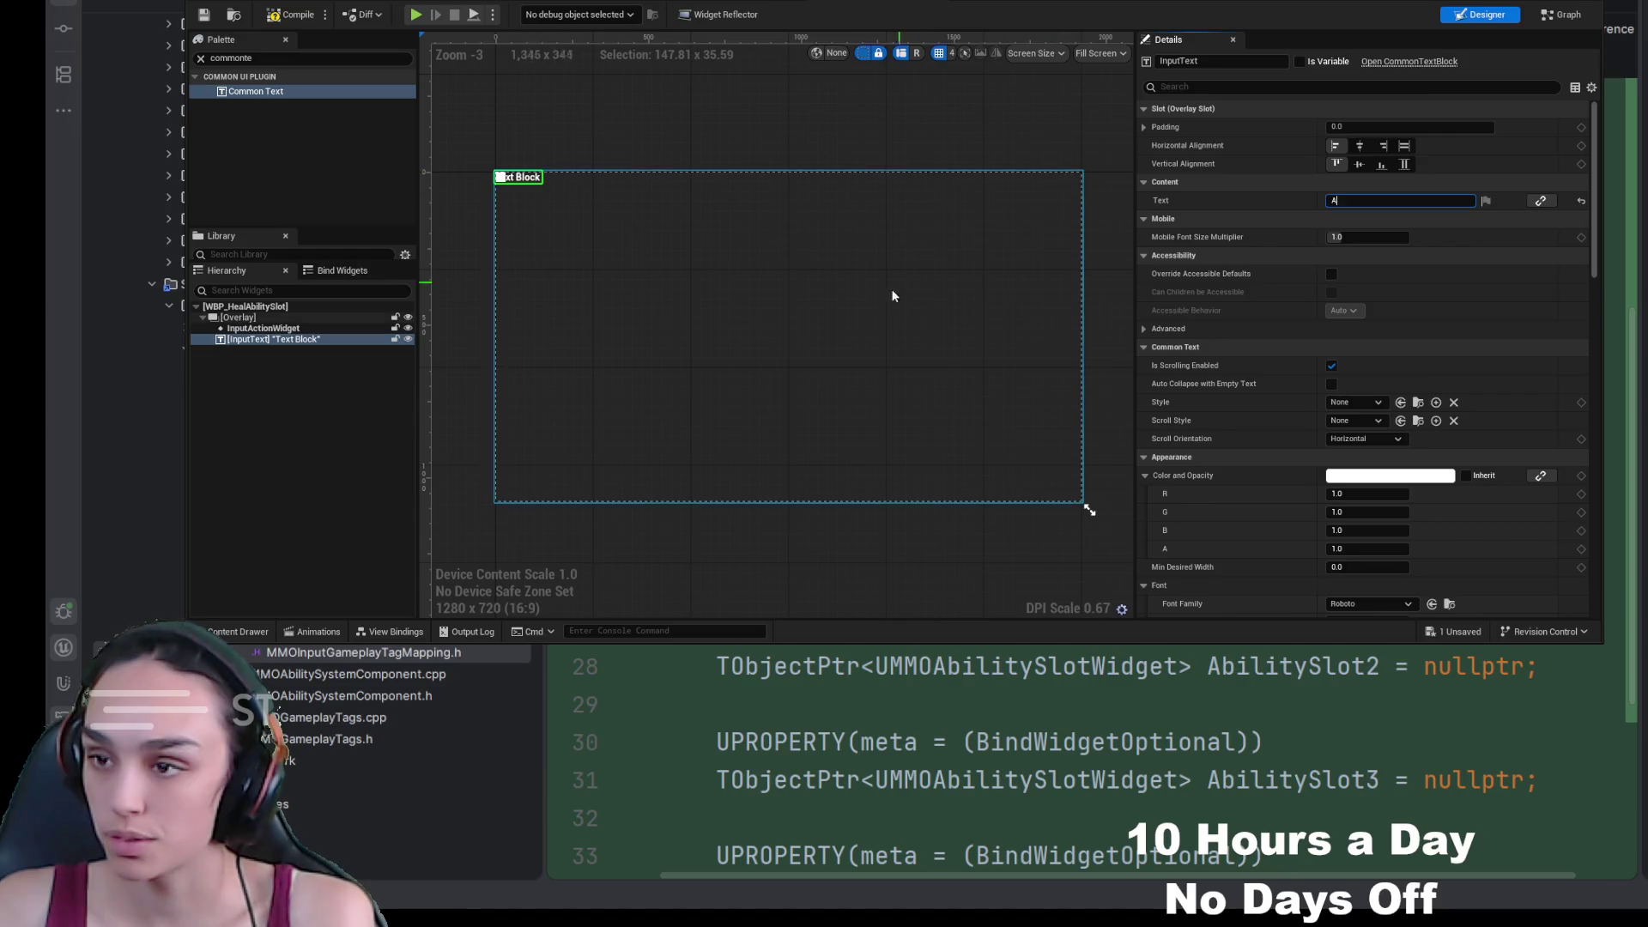
pyautogui.click(893, 295)
pyautogui.scroll(8, 529, 164)
pyautogui.moveTo(529, 163)
pyautogui.mouseDown()
pyautogui.moveTo(925, 369)
pyautogui.moveTo(729, 267)
pyautogui.mouseUp()
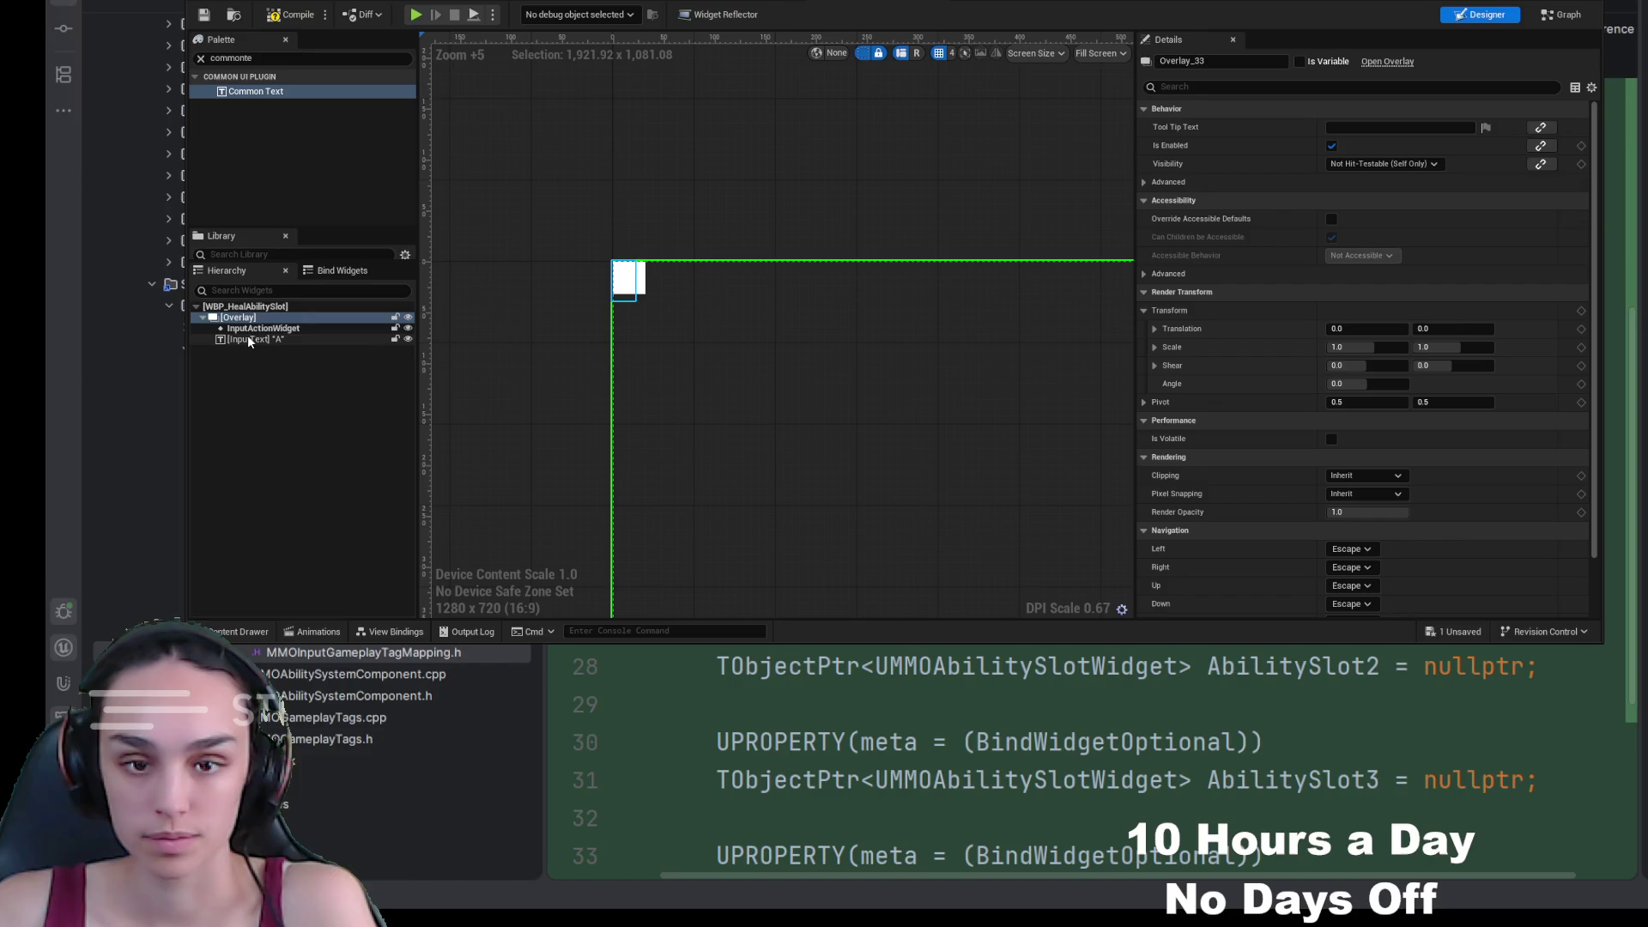
# Step: Set InputActionWidget's horizontal and vertical alignment to Fill
pyautogui.click(247, 329)
pyautogui.click(222, 319)
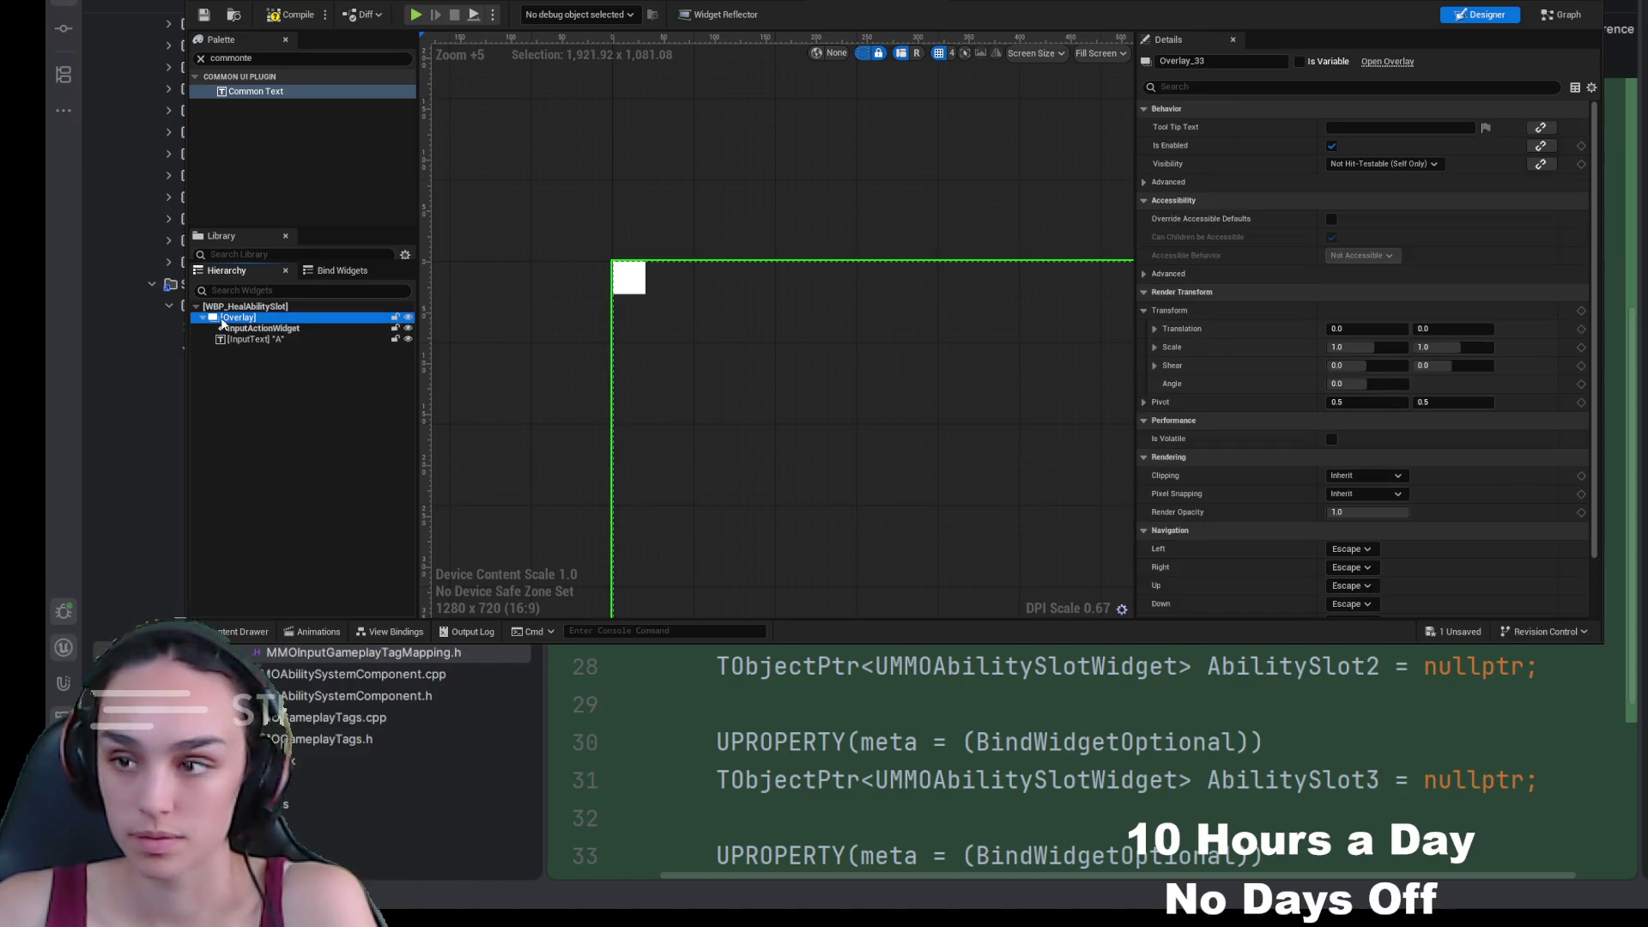
pyautogui.click(249, 329)
pyautogui.click(1405, 146)
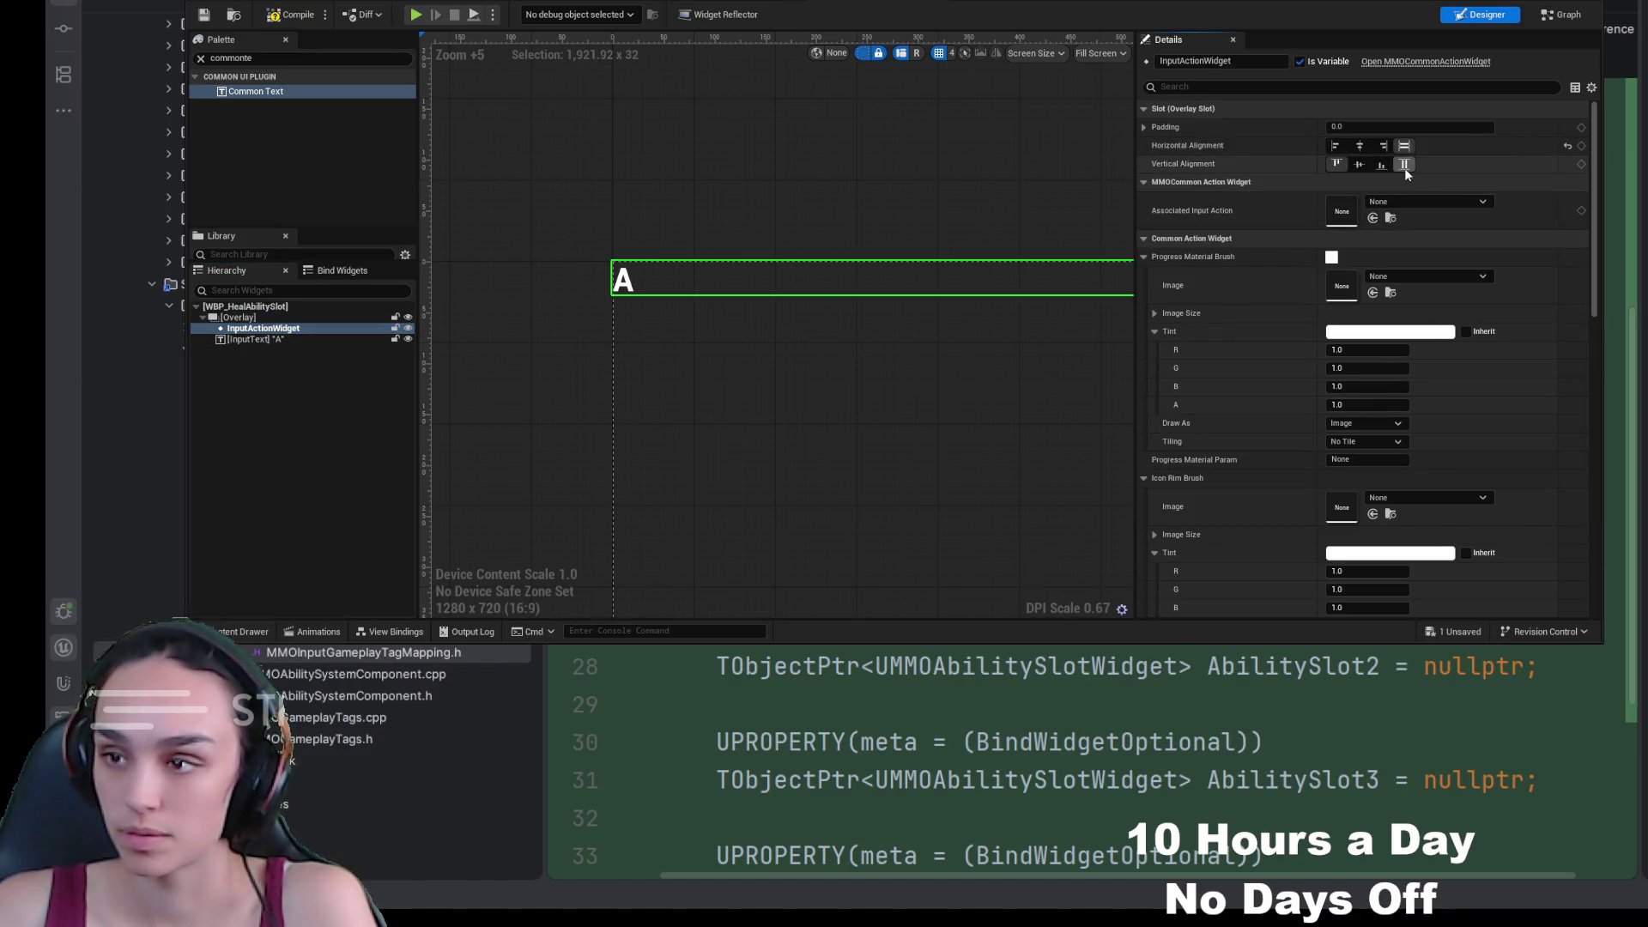
pyautogui.click(1404, 164)
pyautogui.scroll(-4, 742, 276)
# Step: Change InputText to 'Q' and make it fill vertically
pyautogui.click(363, 340)
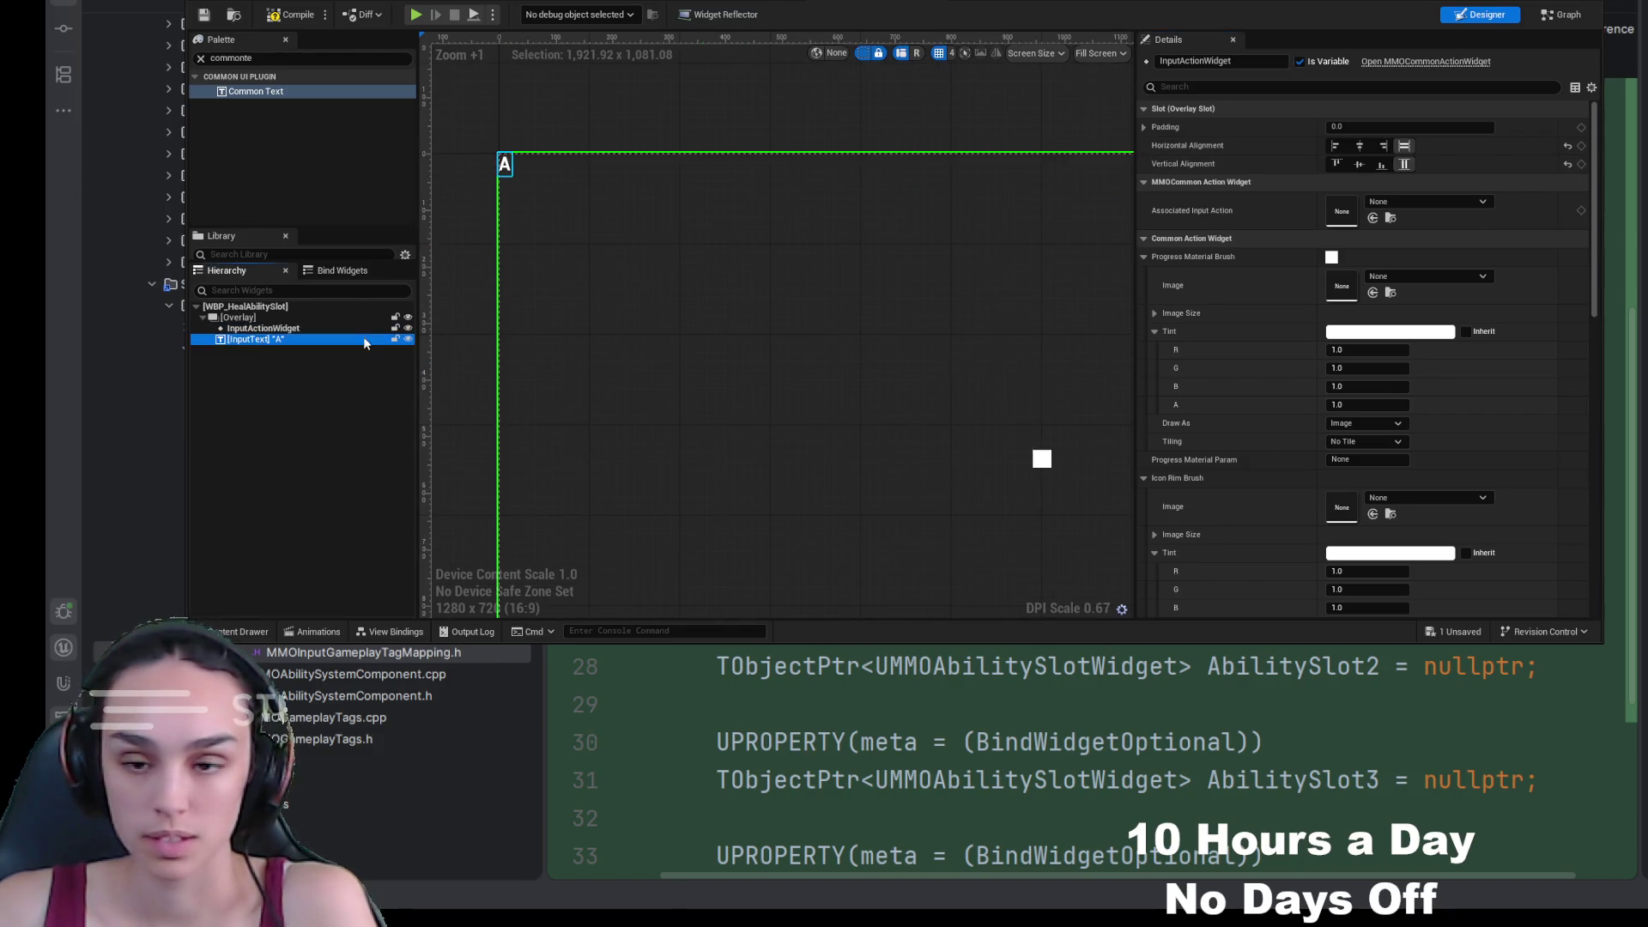
pyautogui.click(1378, 200)
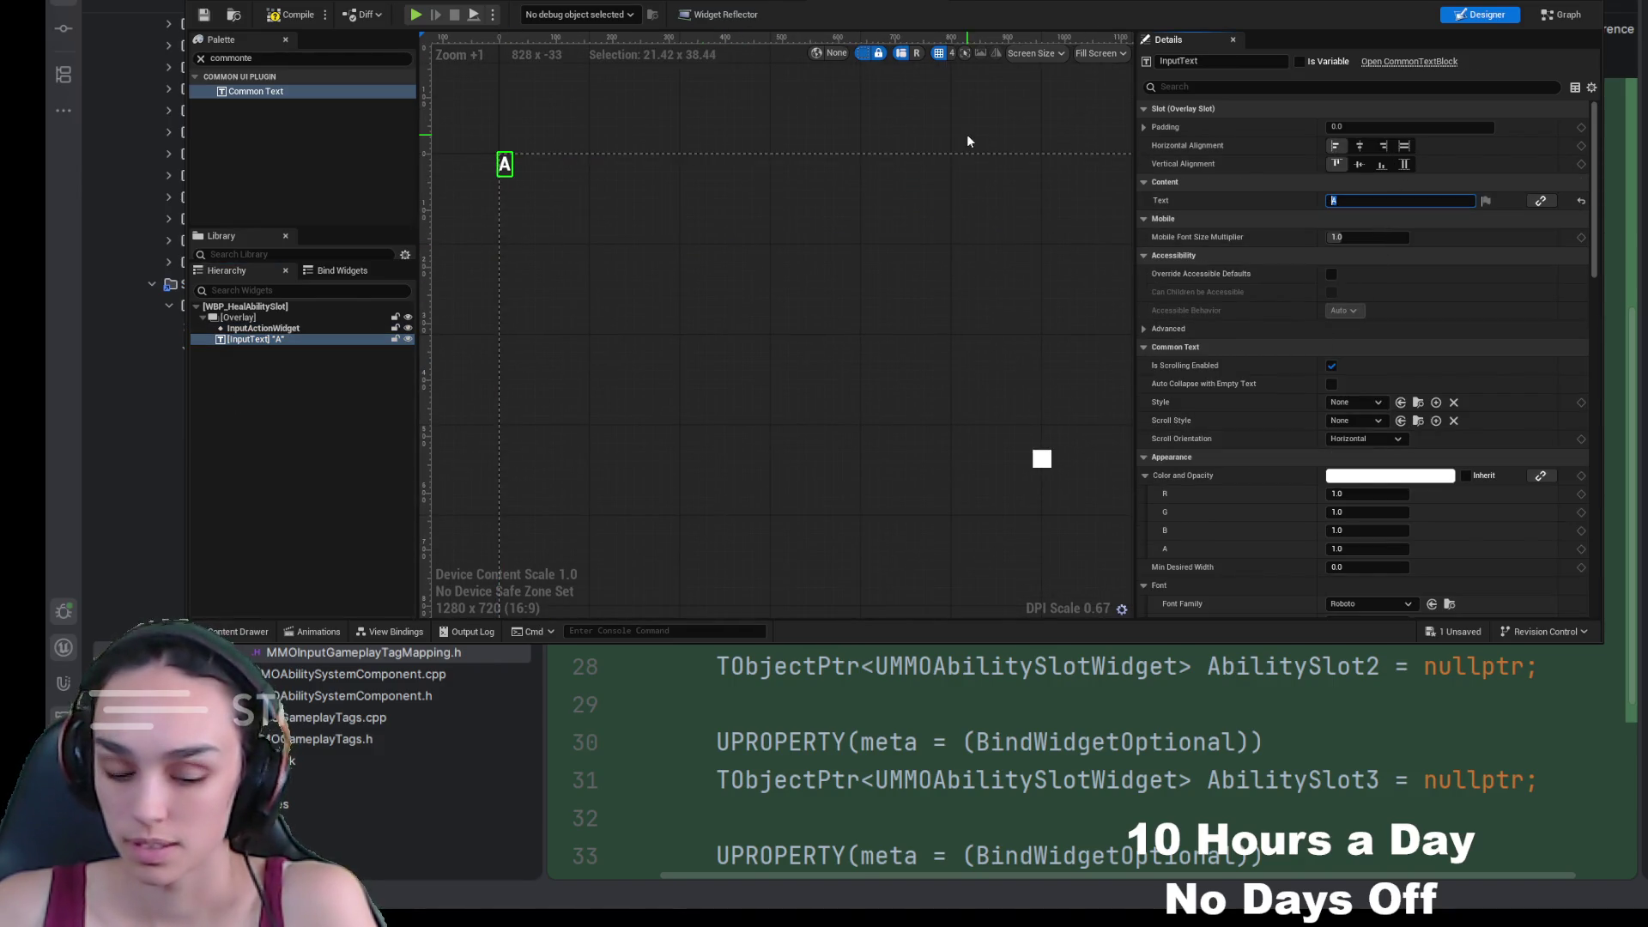
pyautogui.write('Q')
pyautogui.click(812, 287)
pyautogui.scroll(-3, 632, 311)
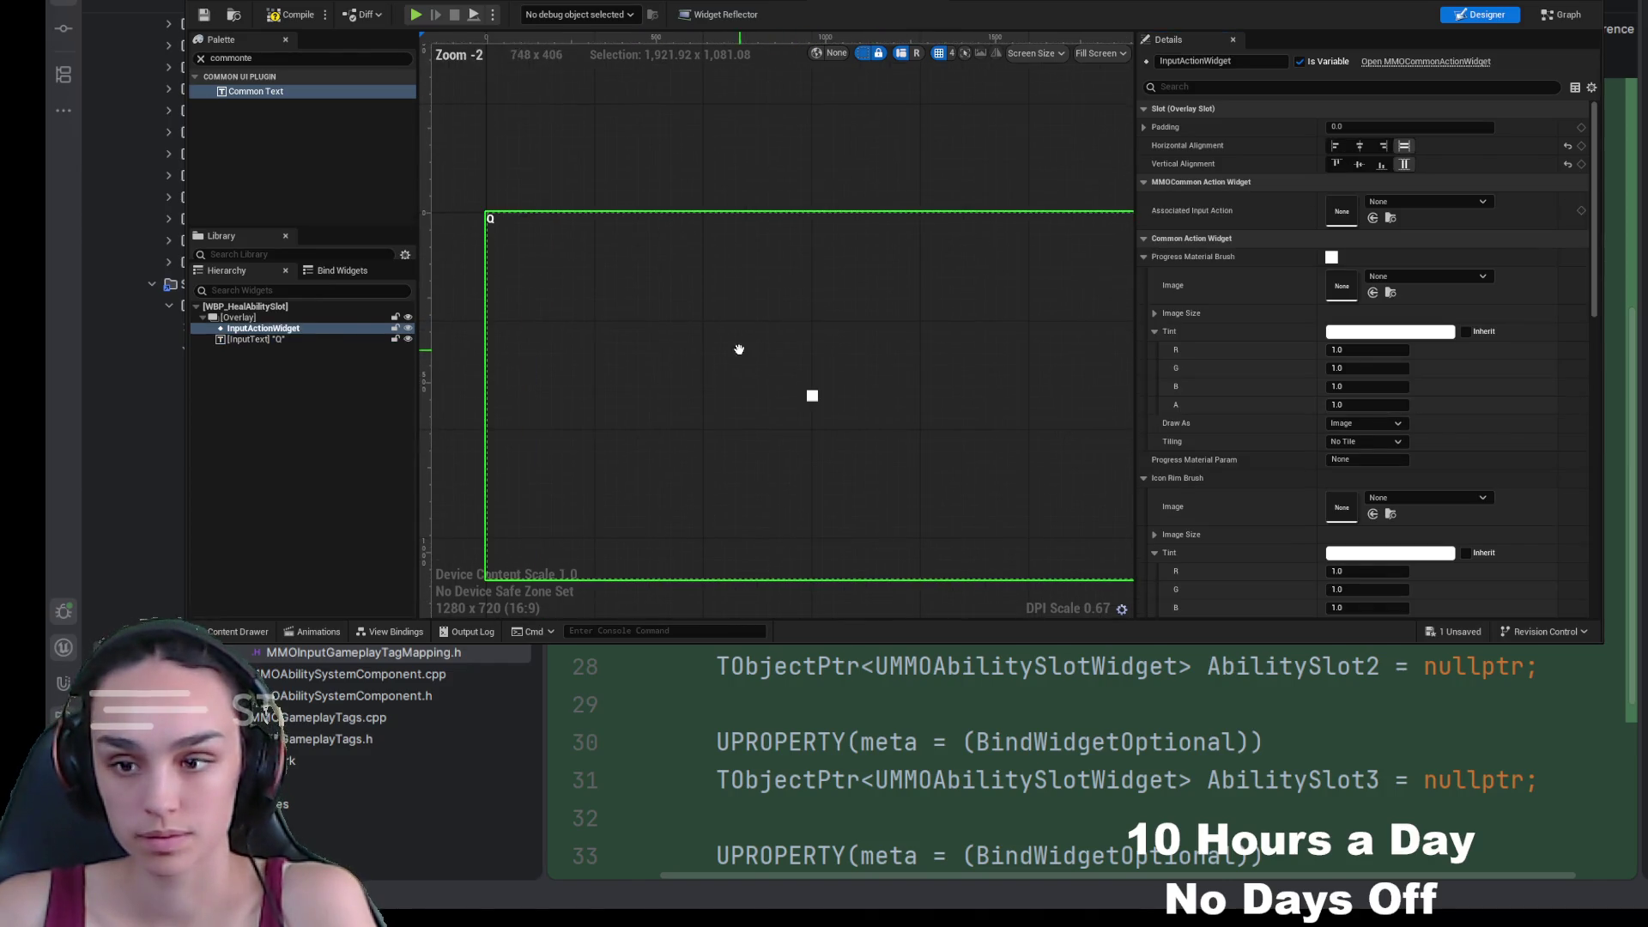
pyautogui.click(322, 340)
pyautogui.click(1406, 165)
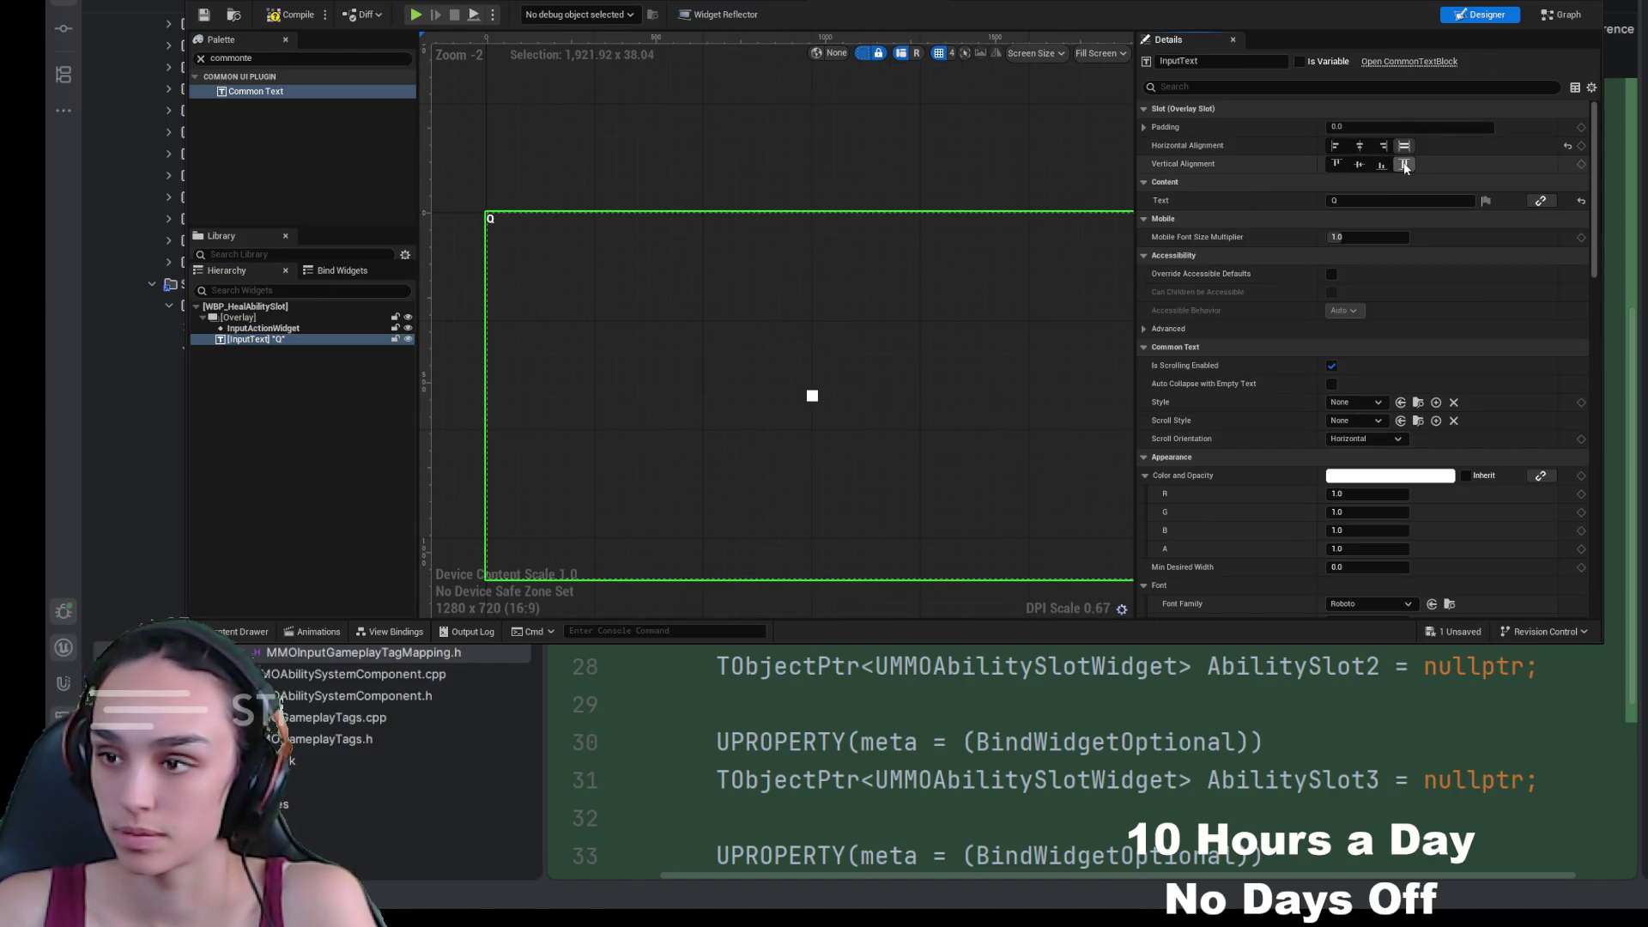
# Step: Switch the designer preview to the Desired screen size
pyautogui.click(1098, 54)
pyautogui.click(1118, 121)
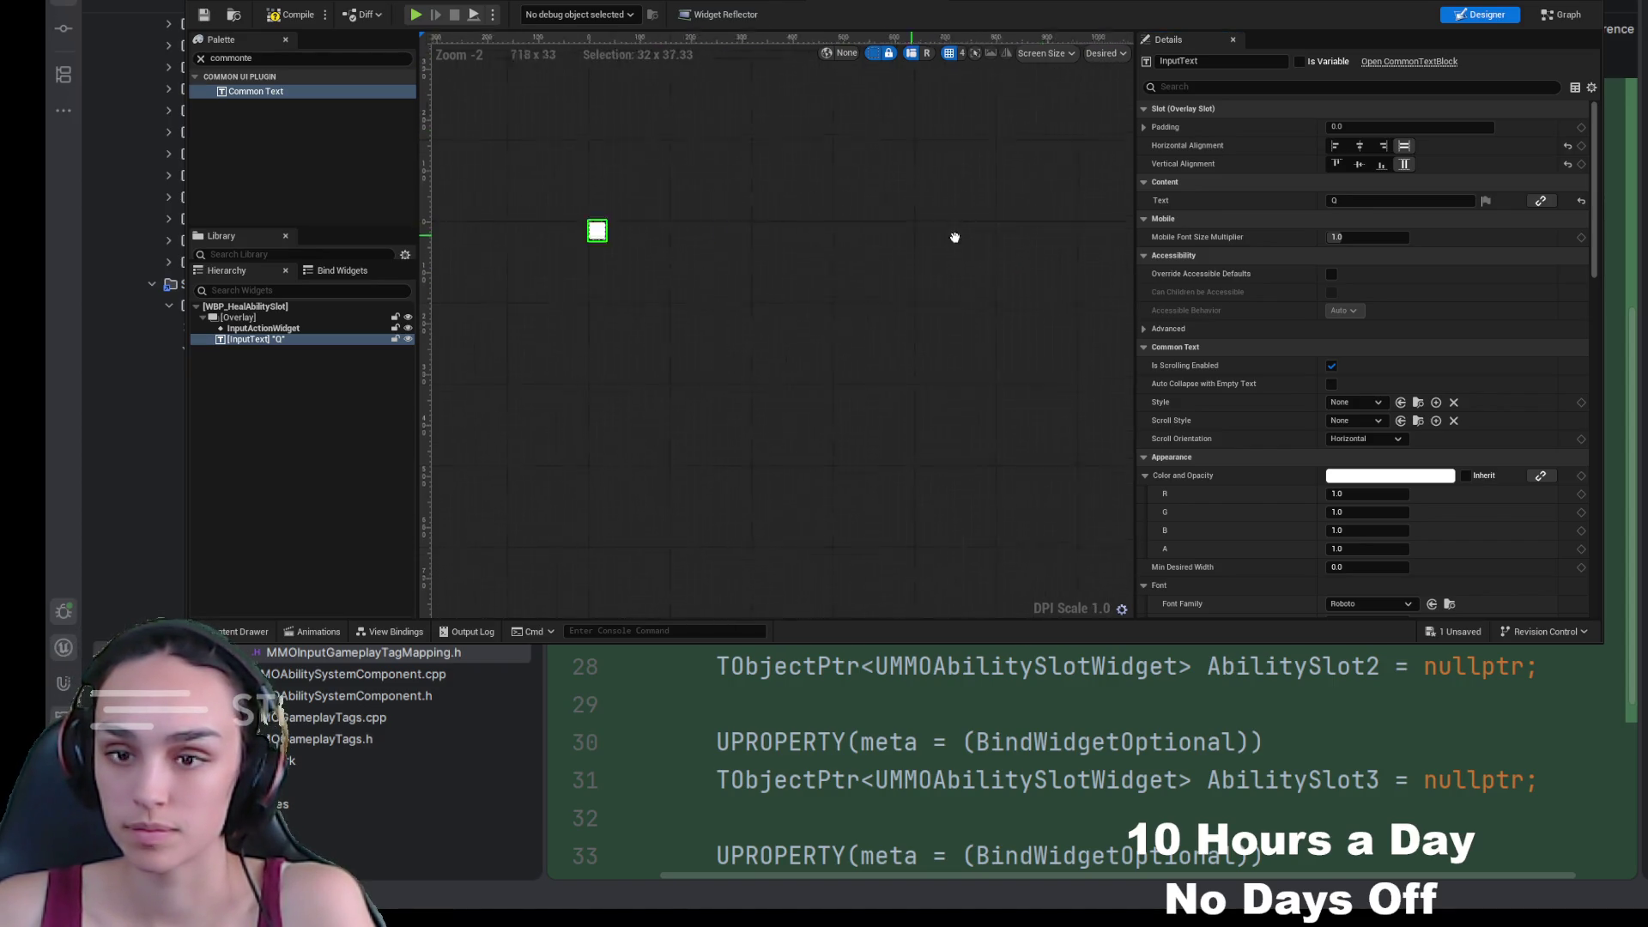
pyautogui.scroll(9, 927, 257)
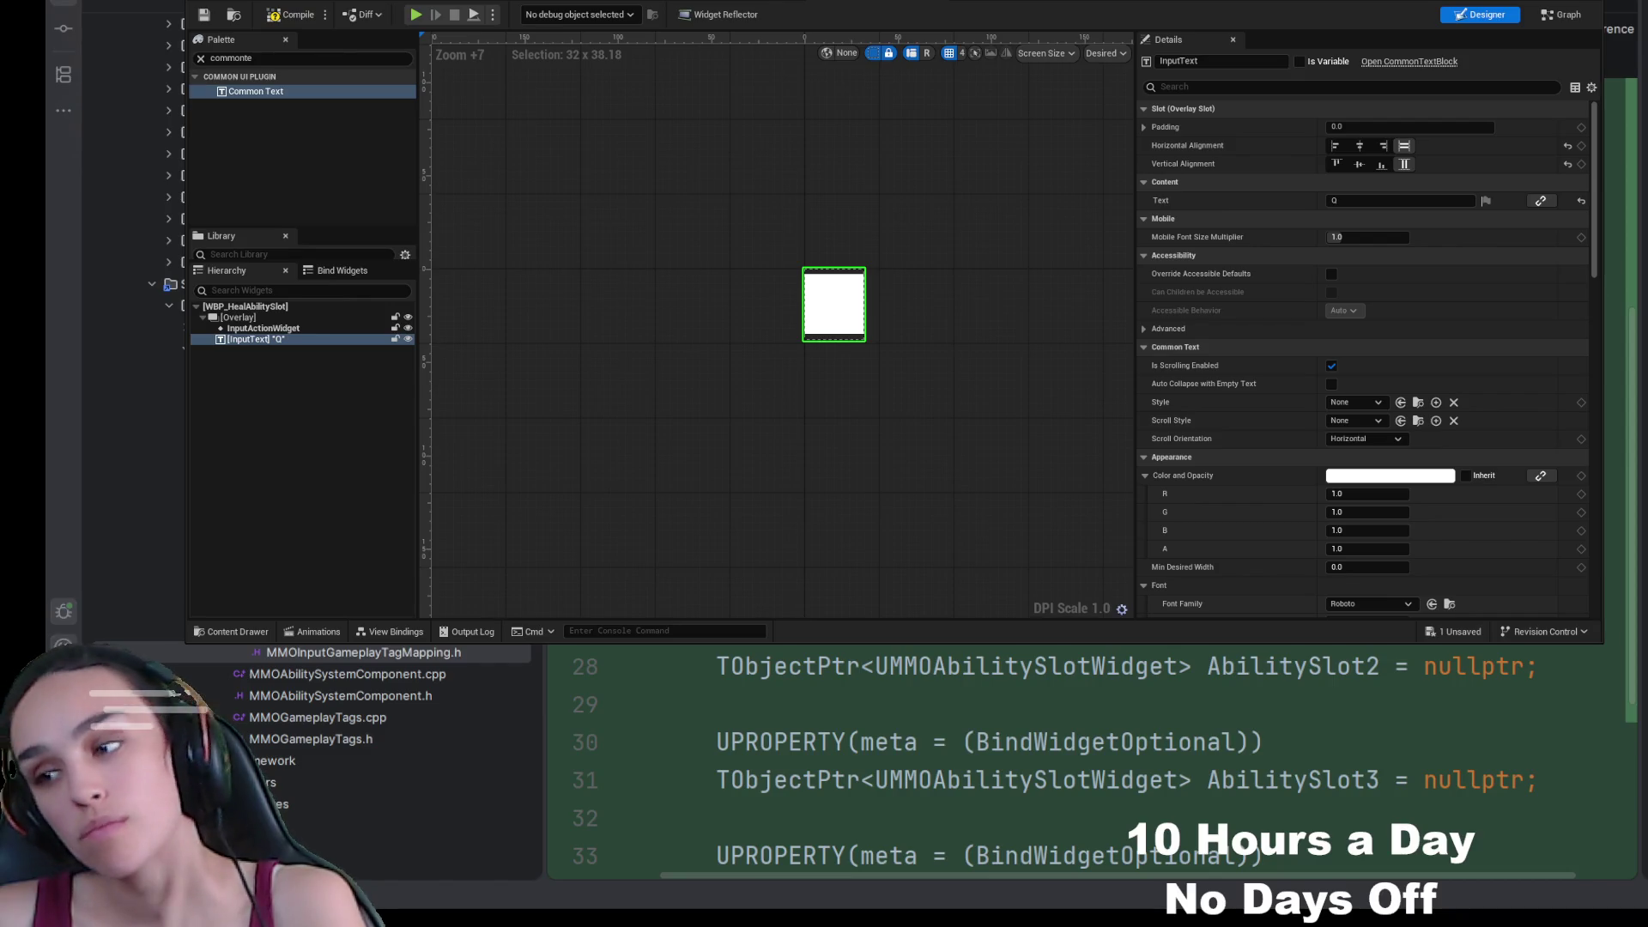
# Step: Move InputActionWidget below InputText and set its Tint alpha to 0
pyautogui.click(204, 14)
pyautogui.click(314, 328)
pyautogui.moveTo(300, 333); pyautogui.dragTo(297, 343)
pyautogui.click(352, 329)
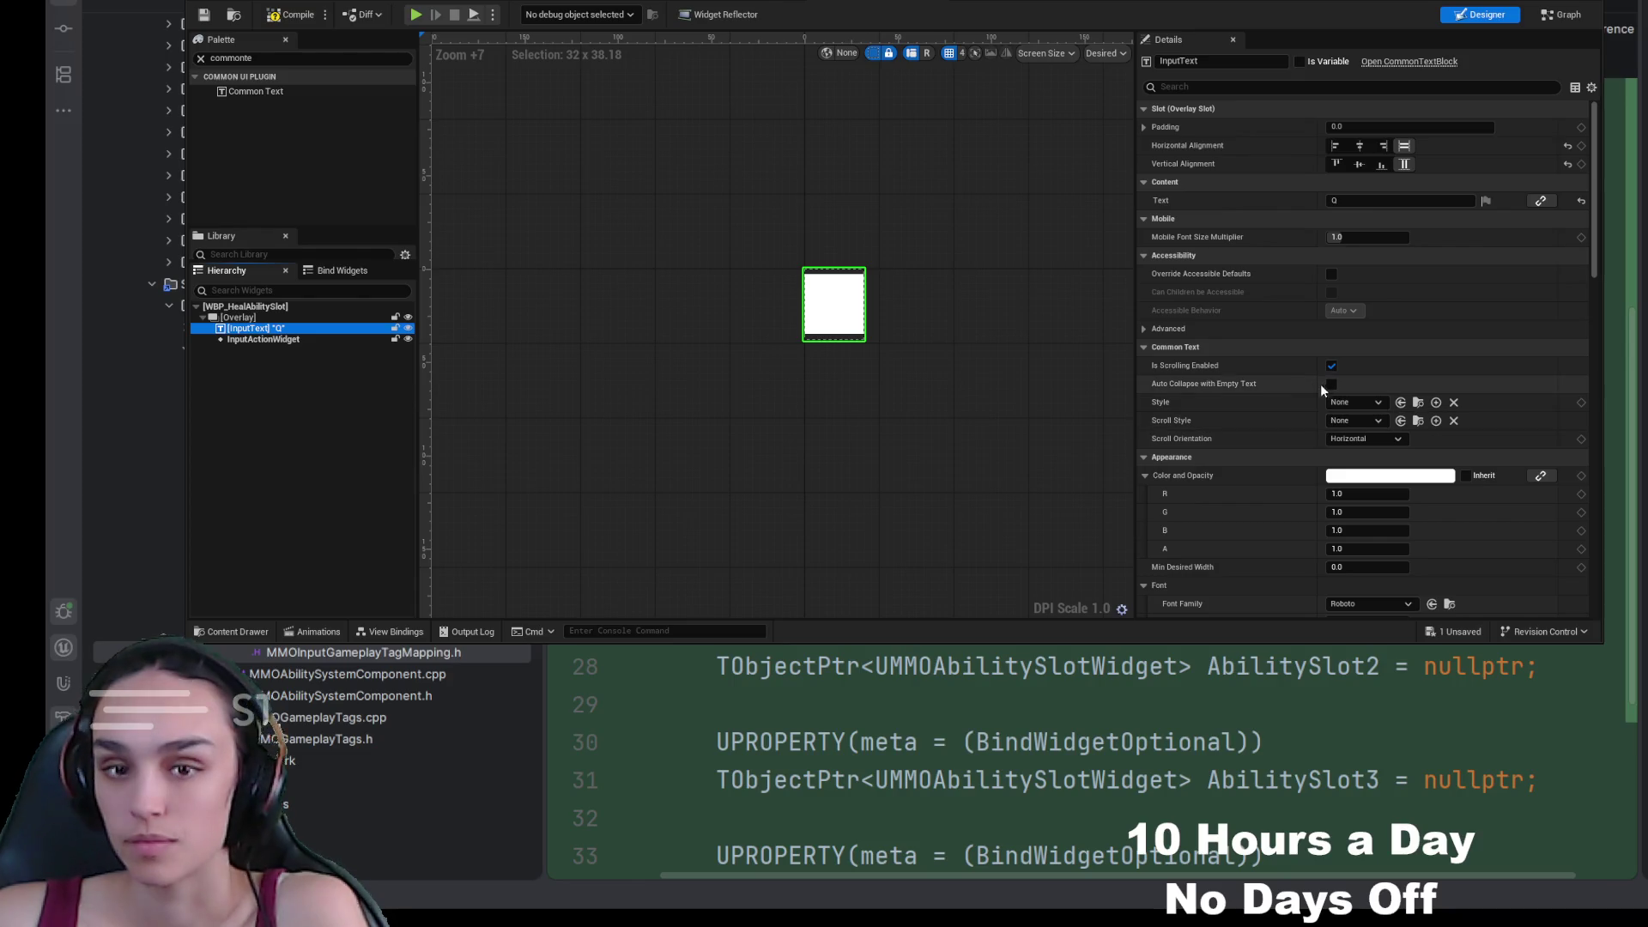
pyautogui.click(327, 339)
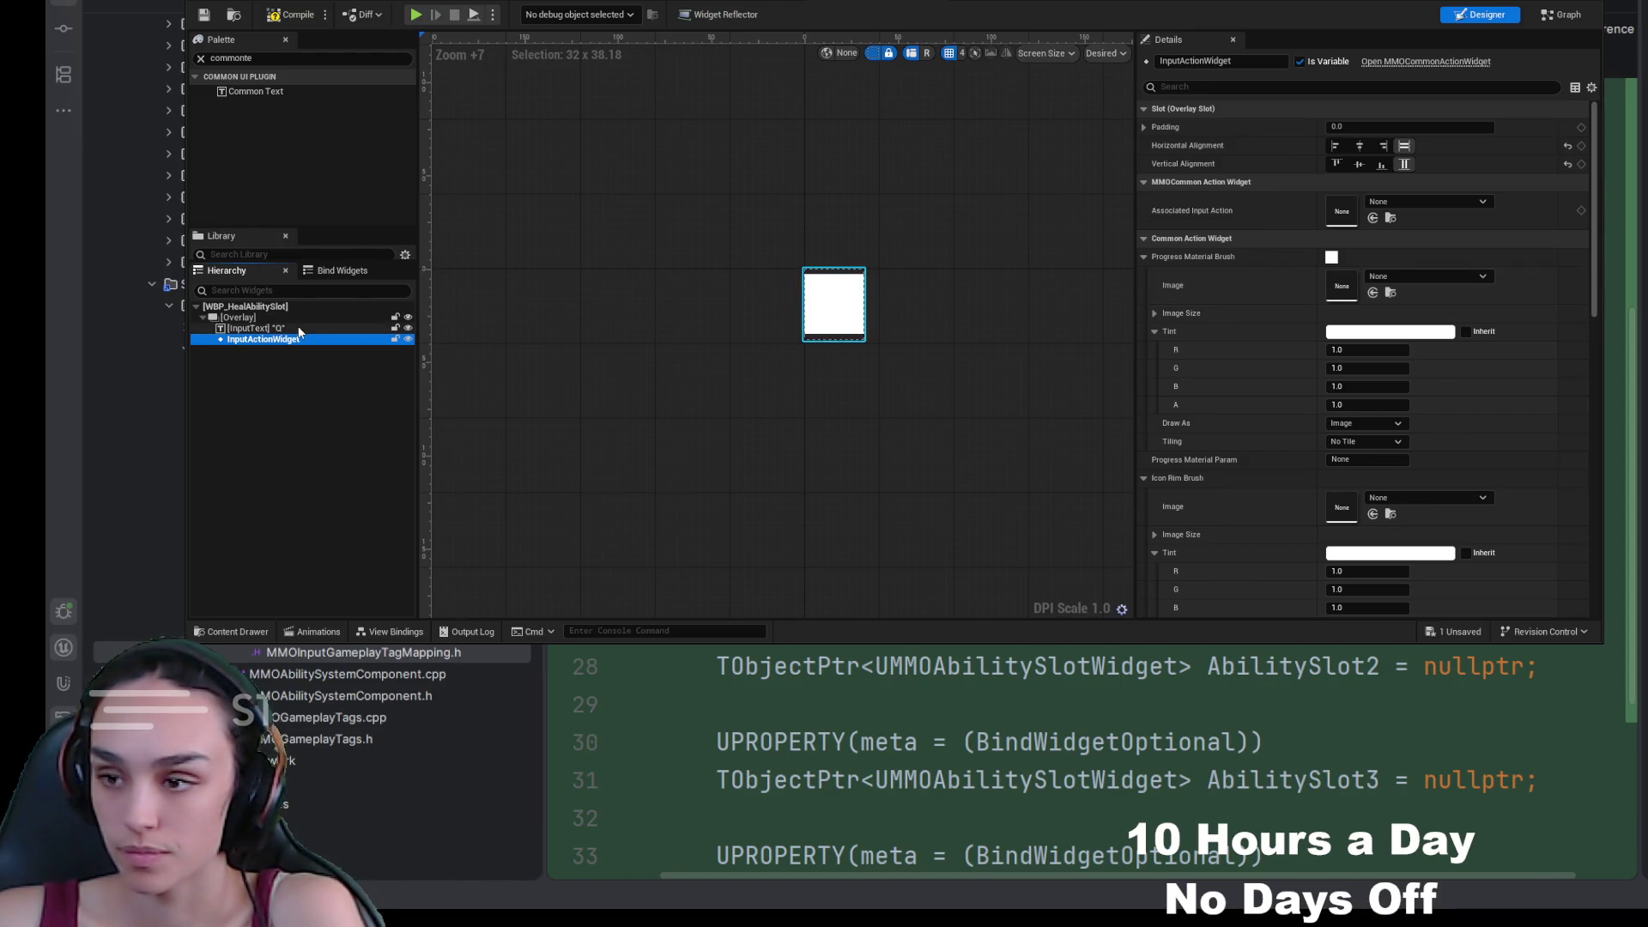
pyautogui.click(1353, 336)
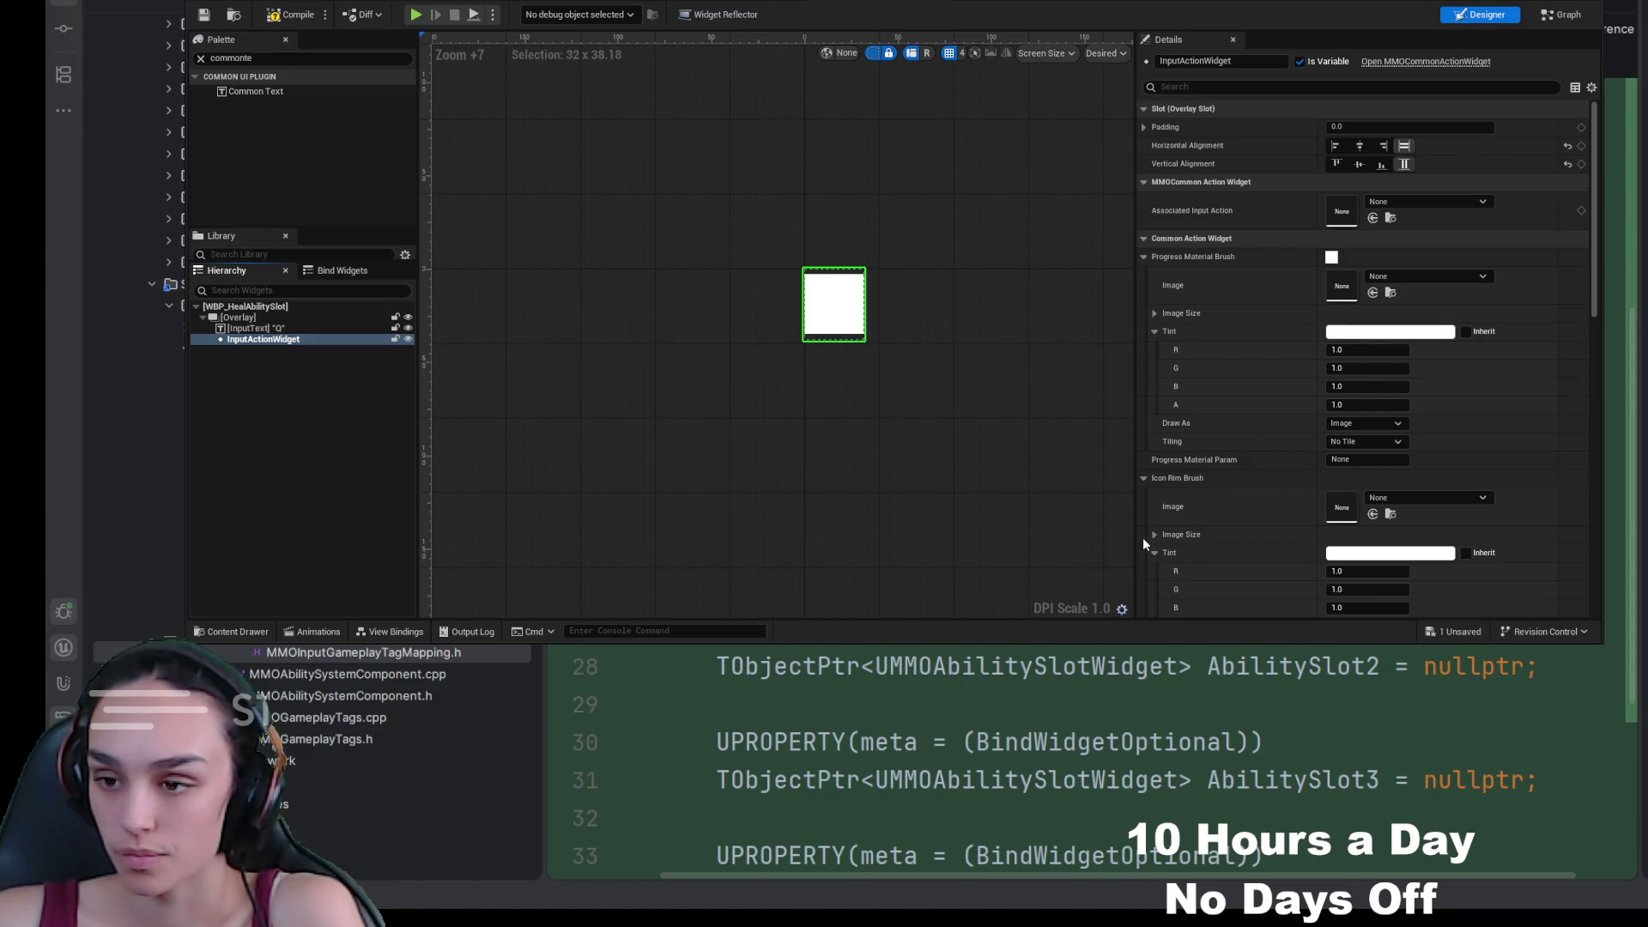
pyautogui.moveTo(1373, 405)
pyautogui.mouseDown()
pyautogui.moveTo(1331, 405)
pyautogui.moveTo(1382, 405)
pyautogui.mouseUp()
# Step: Centre InputText horizontally and save the heal slot widget
pyautogui.click(300, 328)
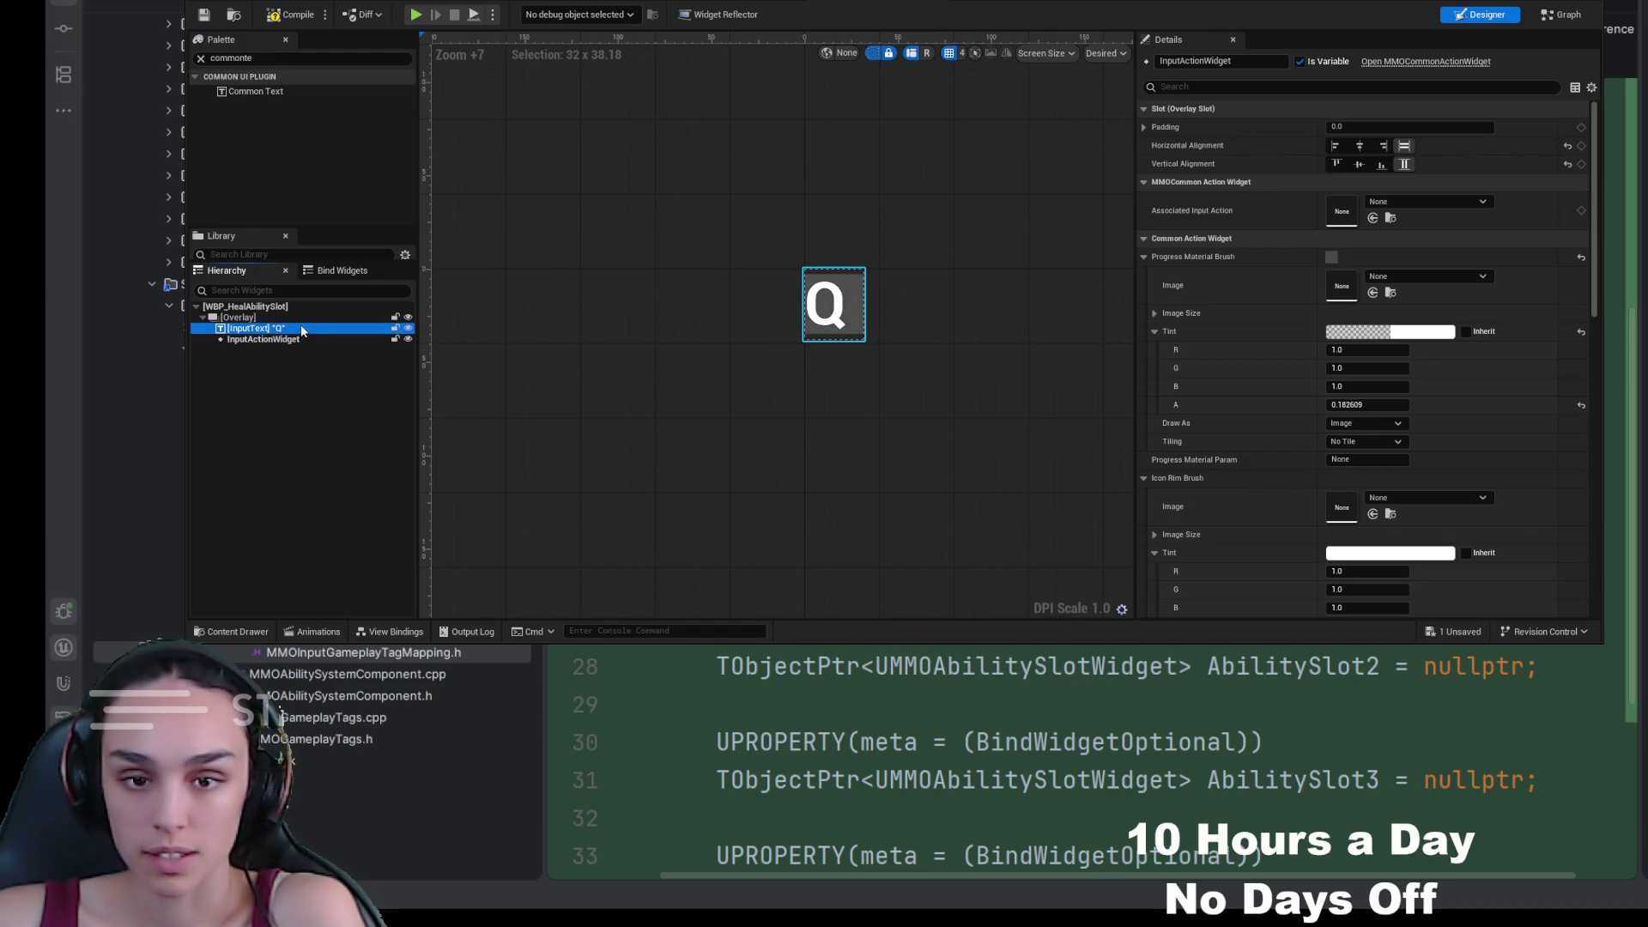
pyautogui.click(1359, 149)
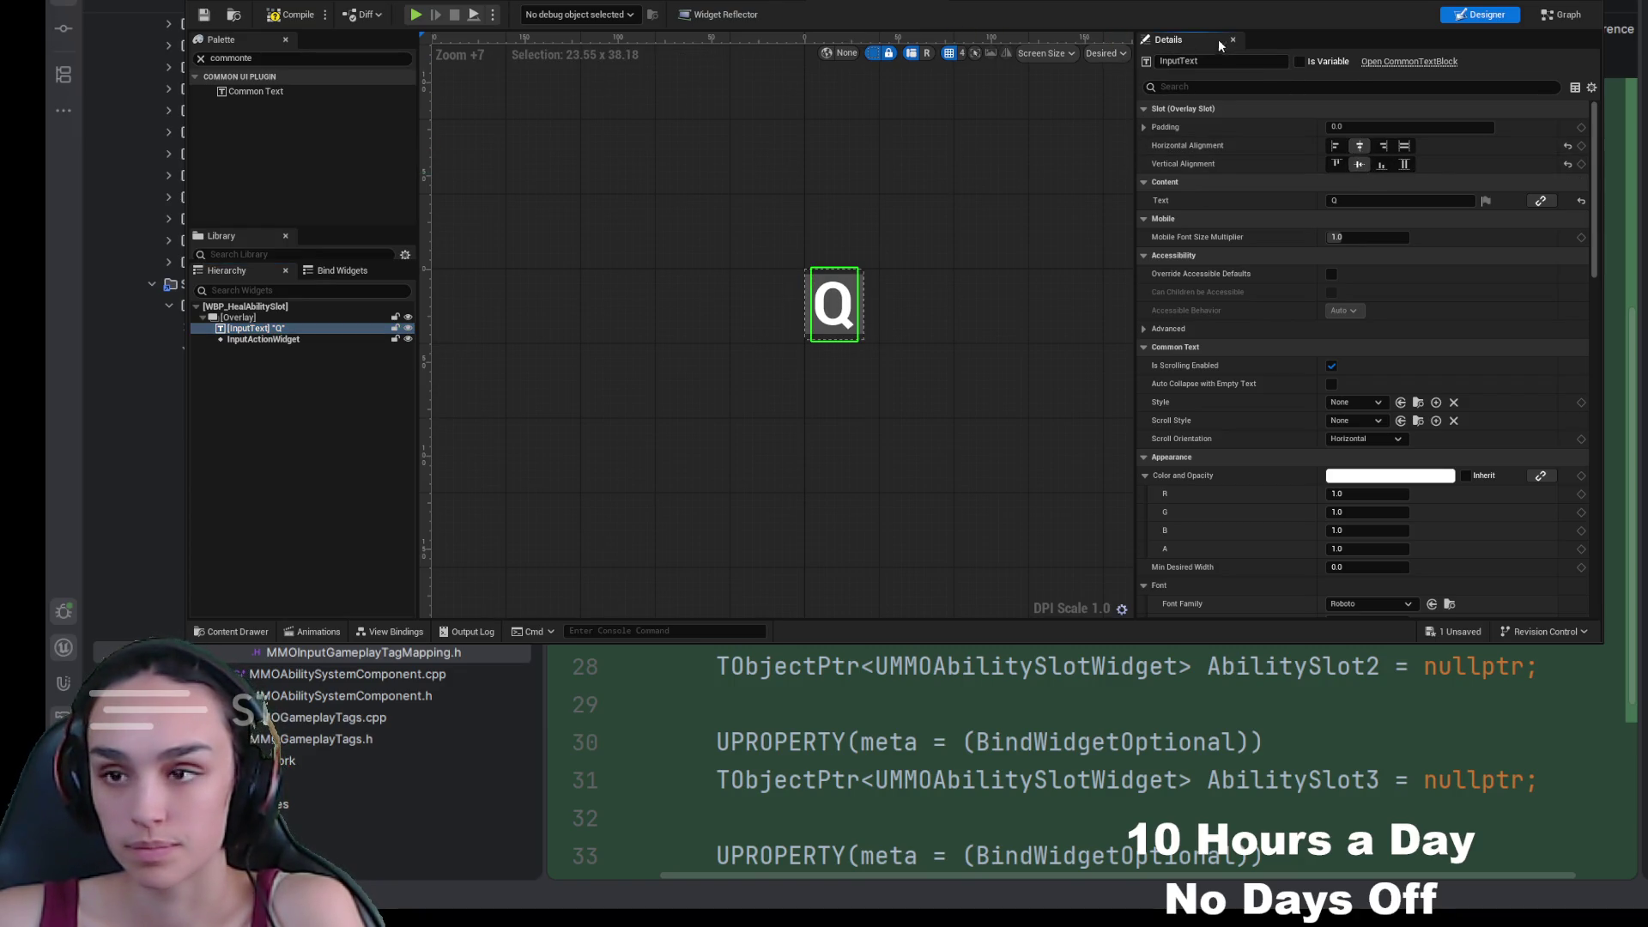
pyautogui.click(203, 14)
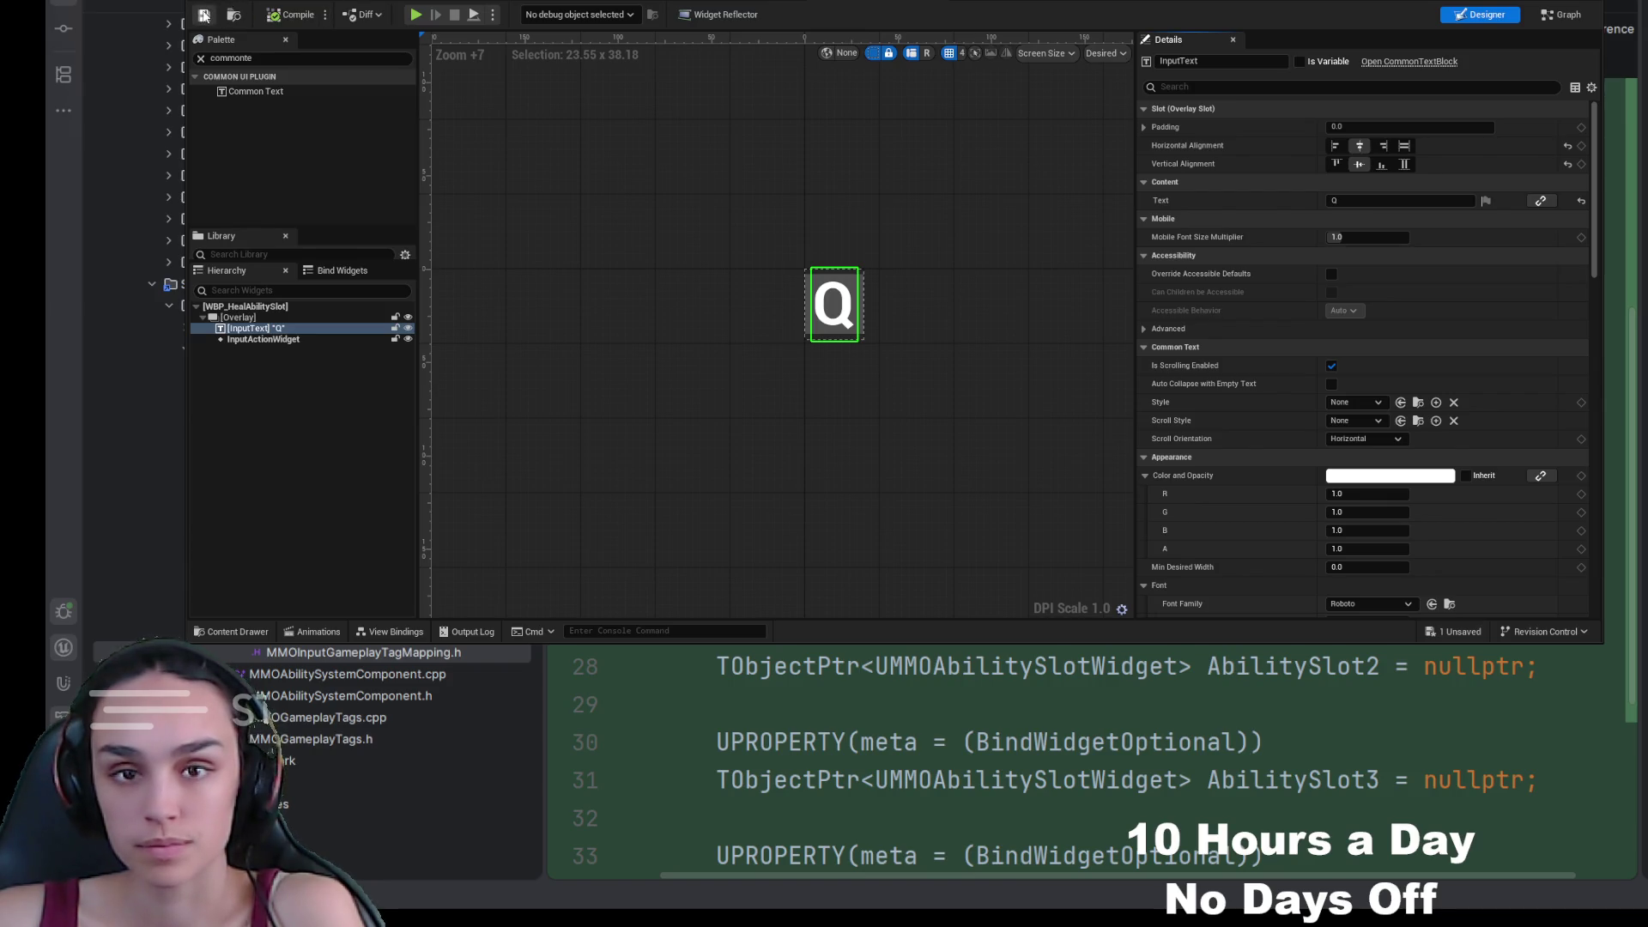
pyautogui.click(796, 7)
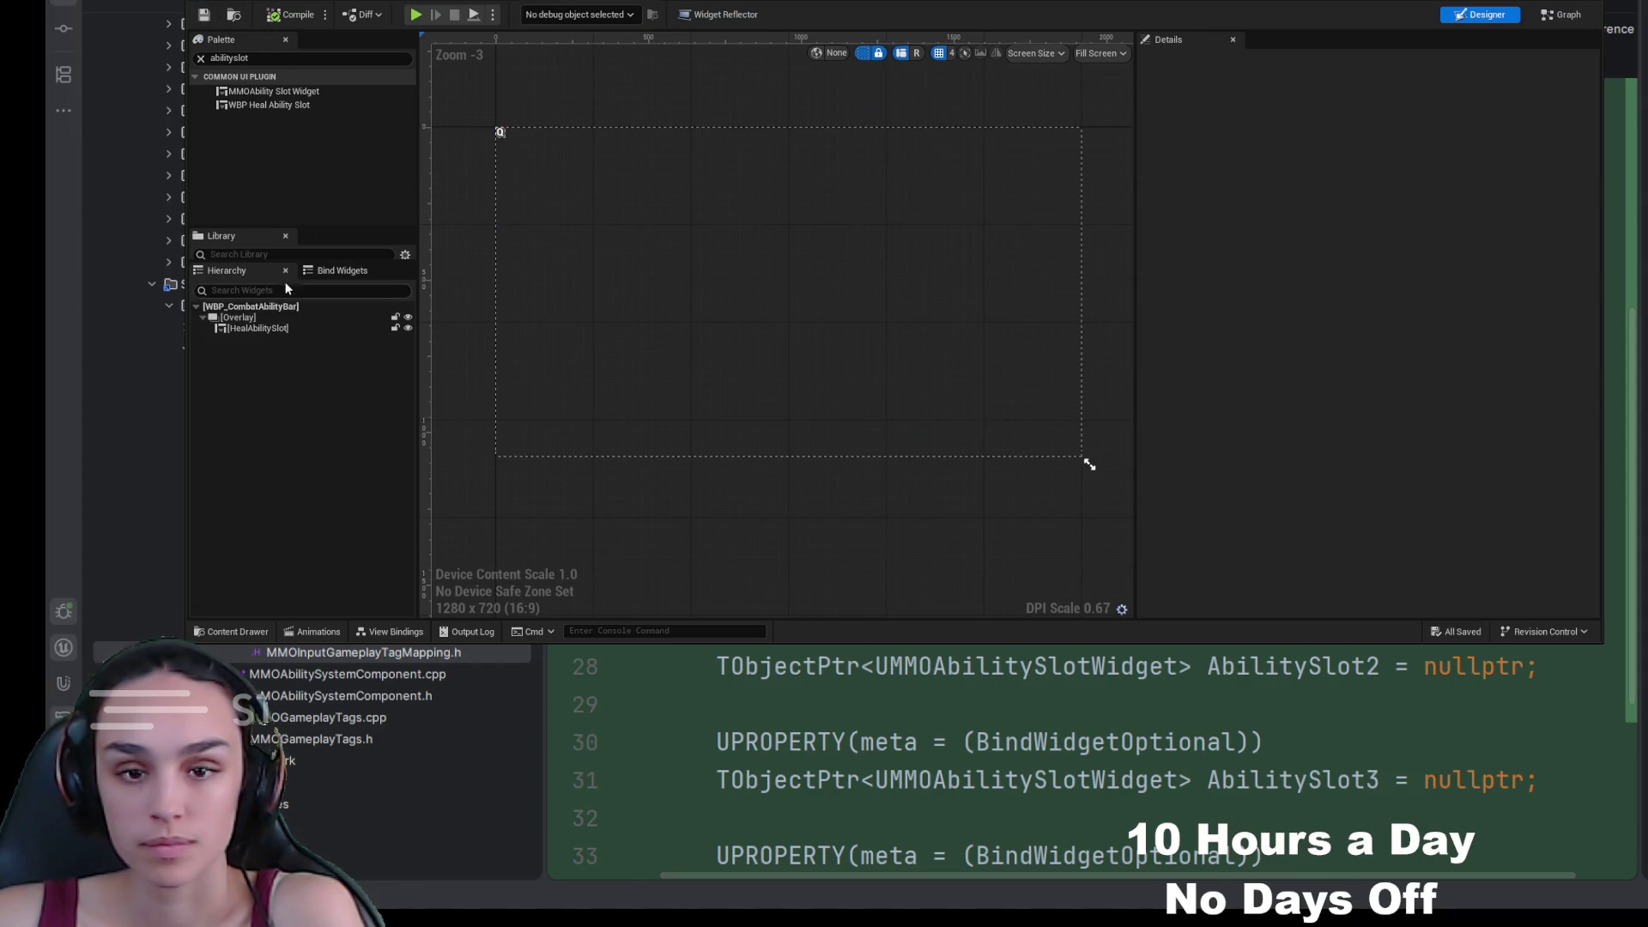
# Step: Set HealAbilitySlot to Fill horizontally and vertically, then compile and save the bar
pyautogui.click(265, 320)
pyautogui.click(279, 327)
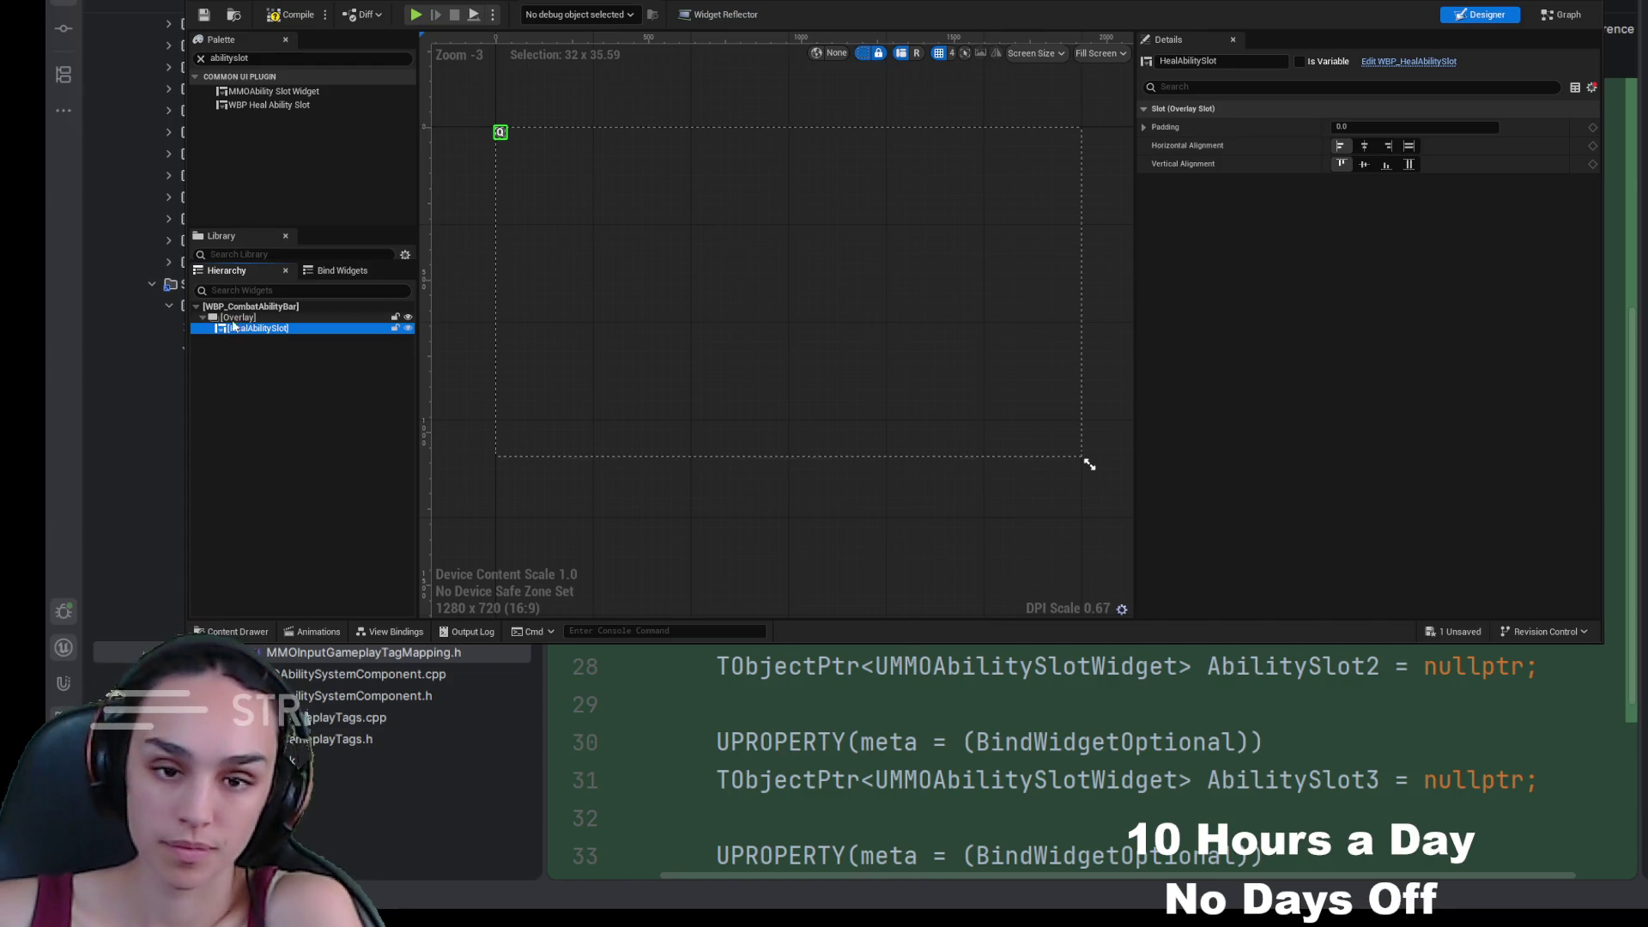
pyautogui.click(244, 319)
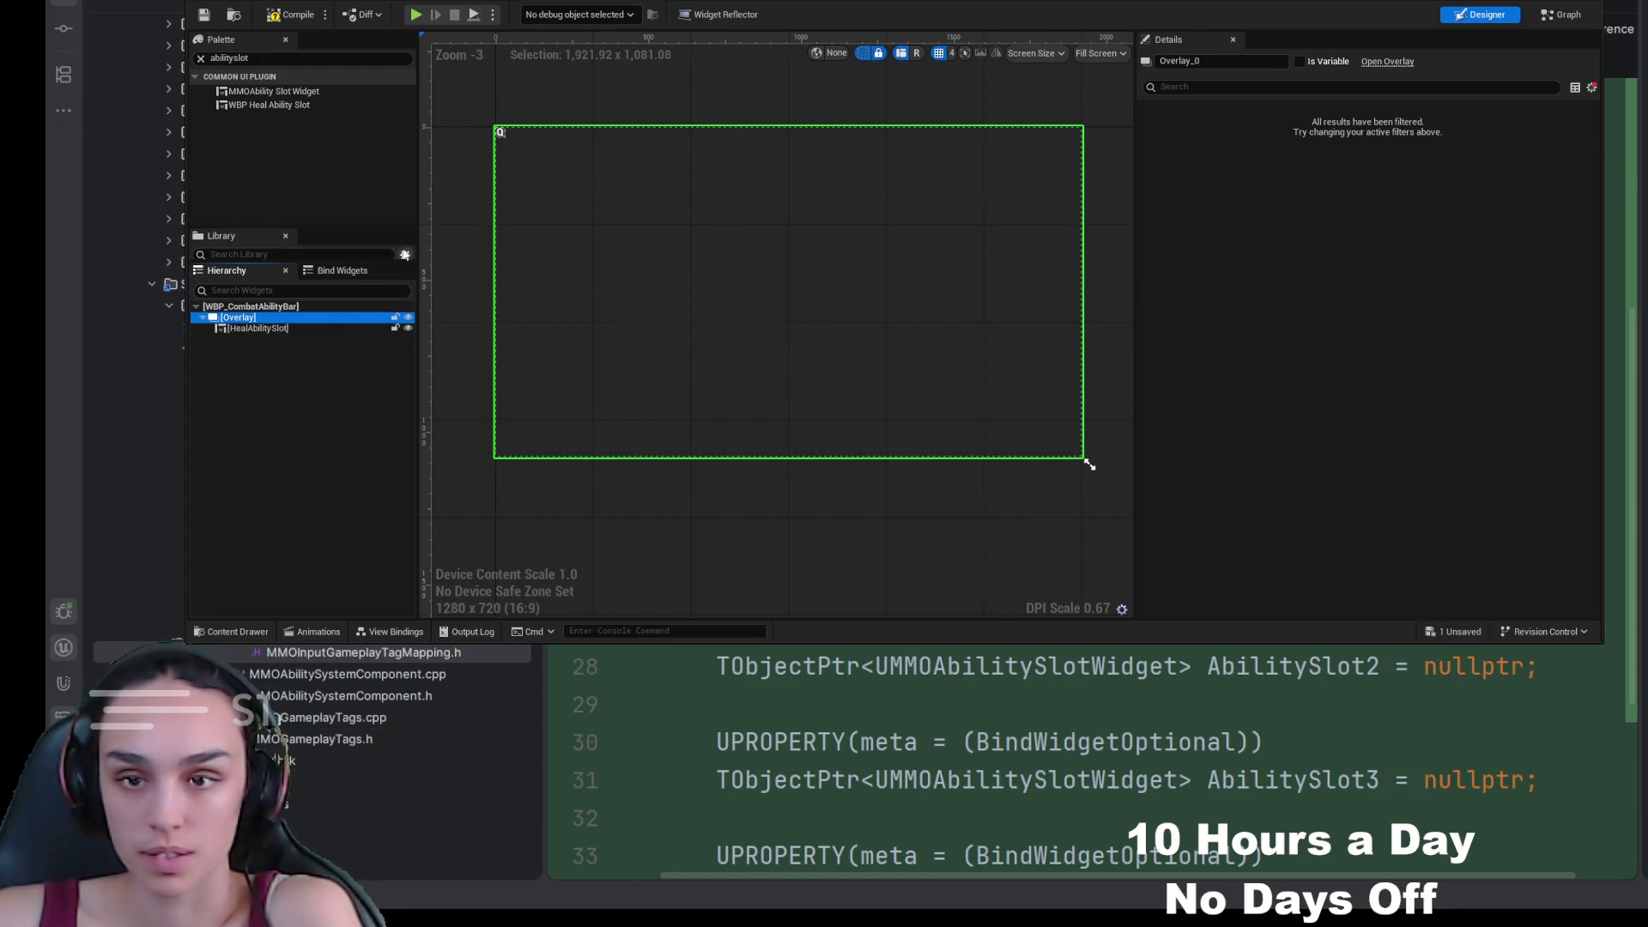
pyautogui.click(258, 328)
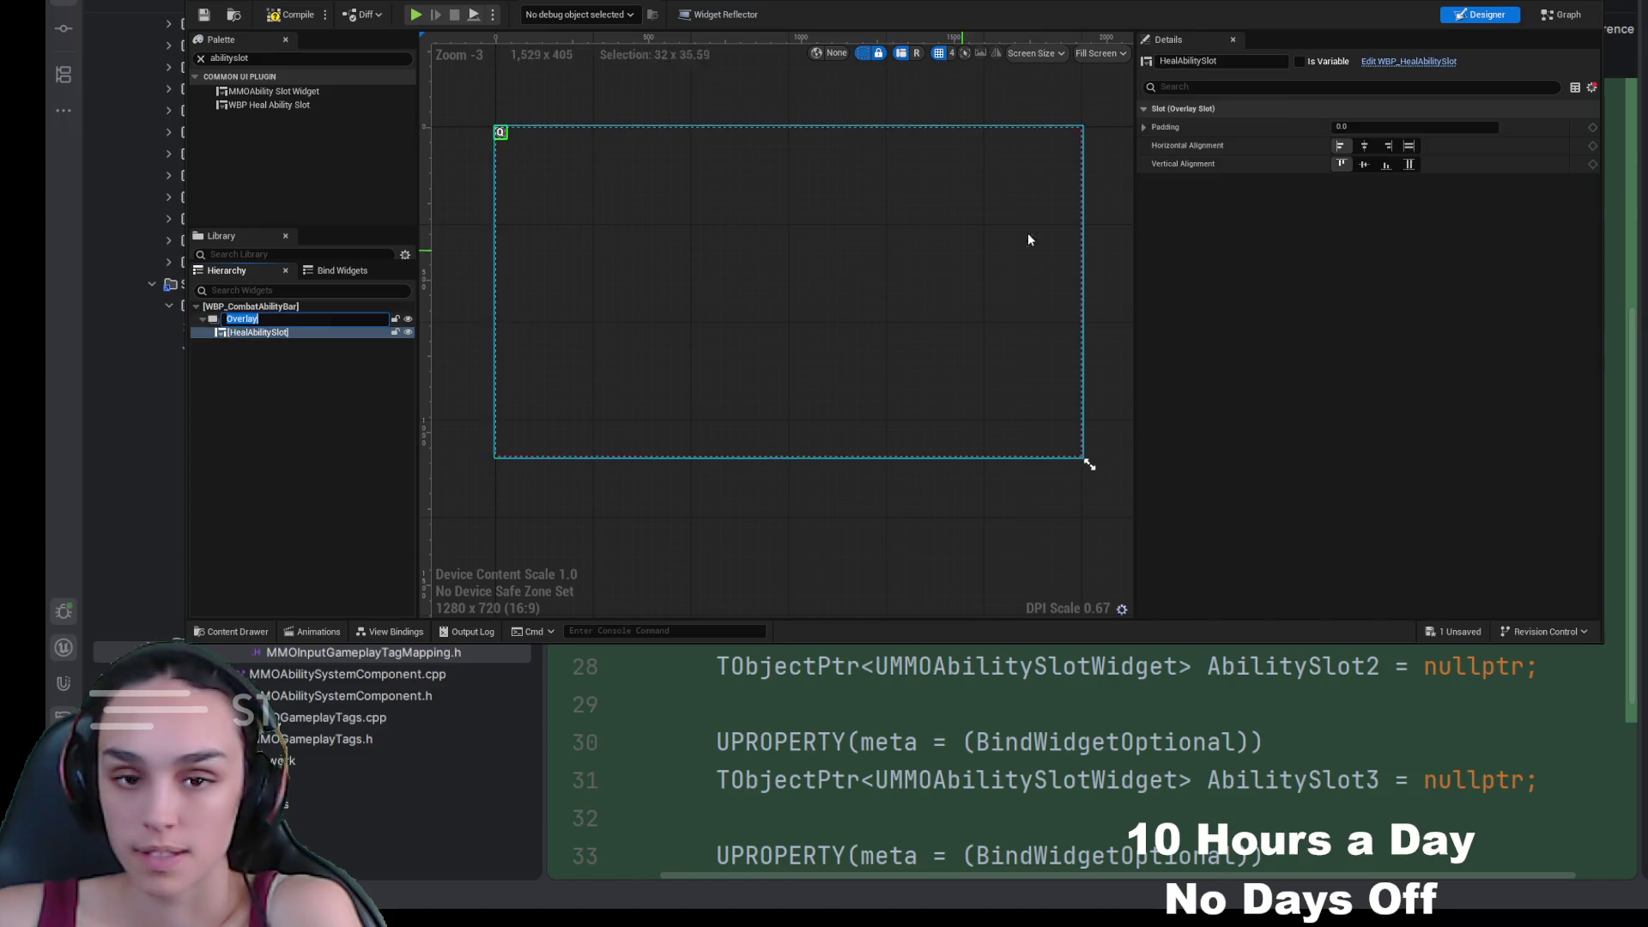
pyautogui.click(1409, 146)
pyautogui.click(1409, 164)
pyautogui.click(292, 14)
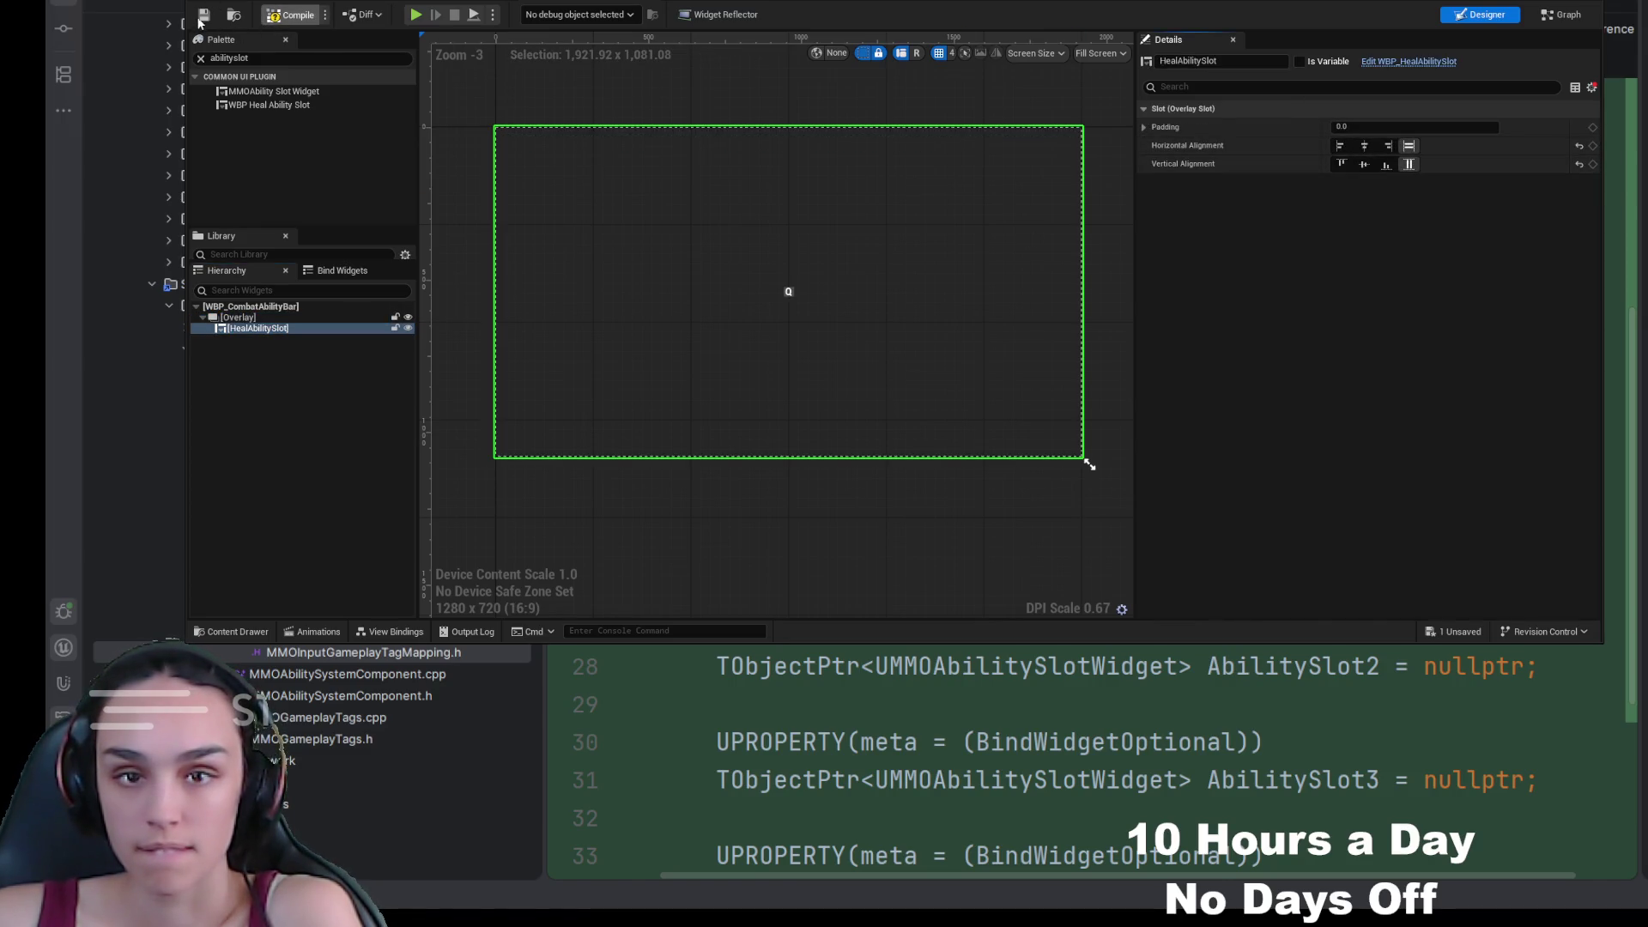
pyautogui.click(204, 14)
# Step: Preview the combat bar at Desired size, framed on the Q slot
pyautogui.click(1092, 53)
pyautogui.click(1107, 138)
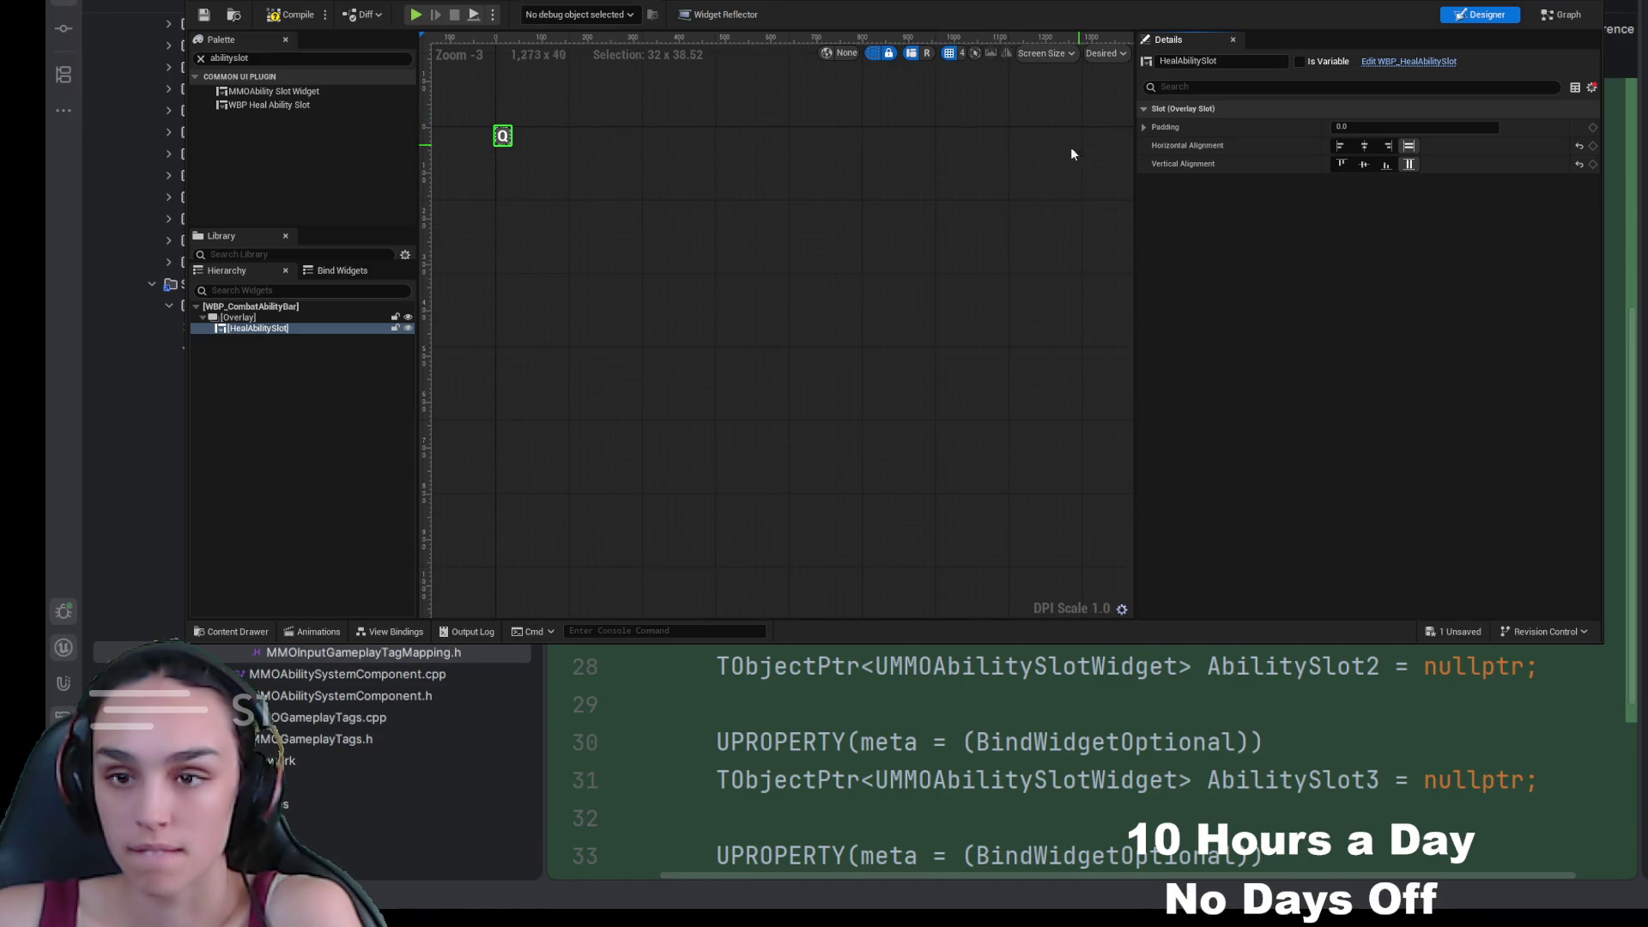
pyautogui.moveTo(647, 205); pyautogui.dragTo(673, 243)
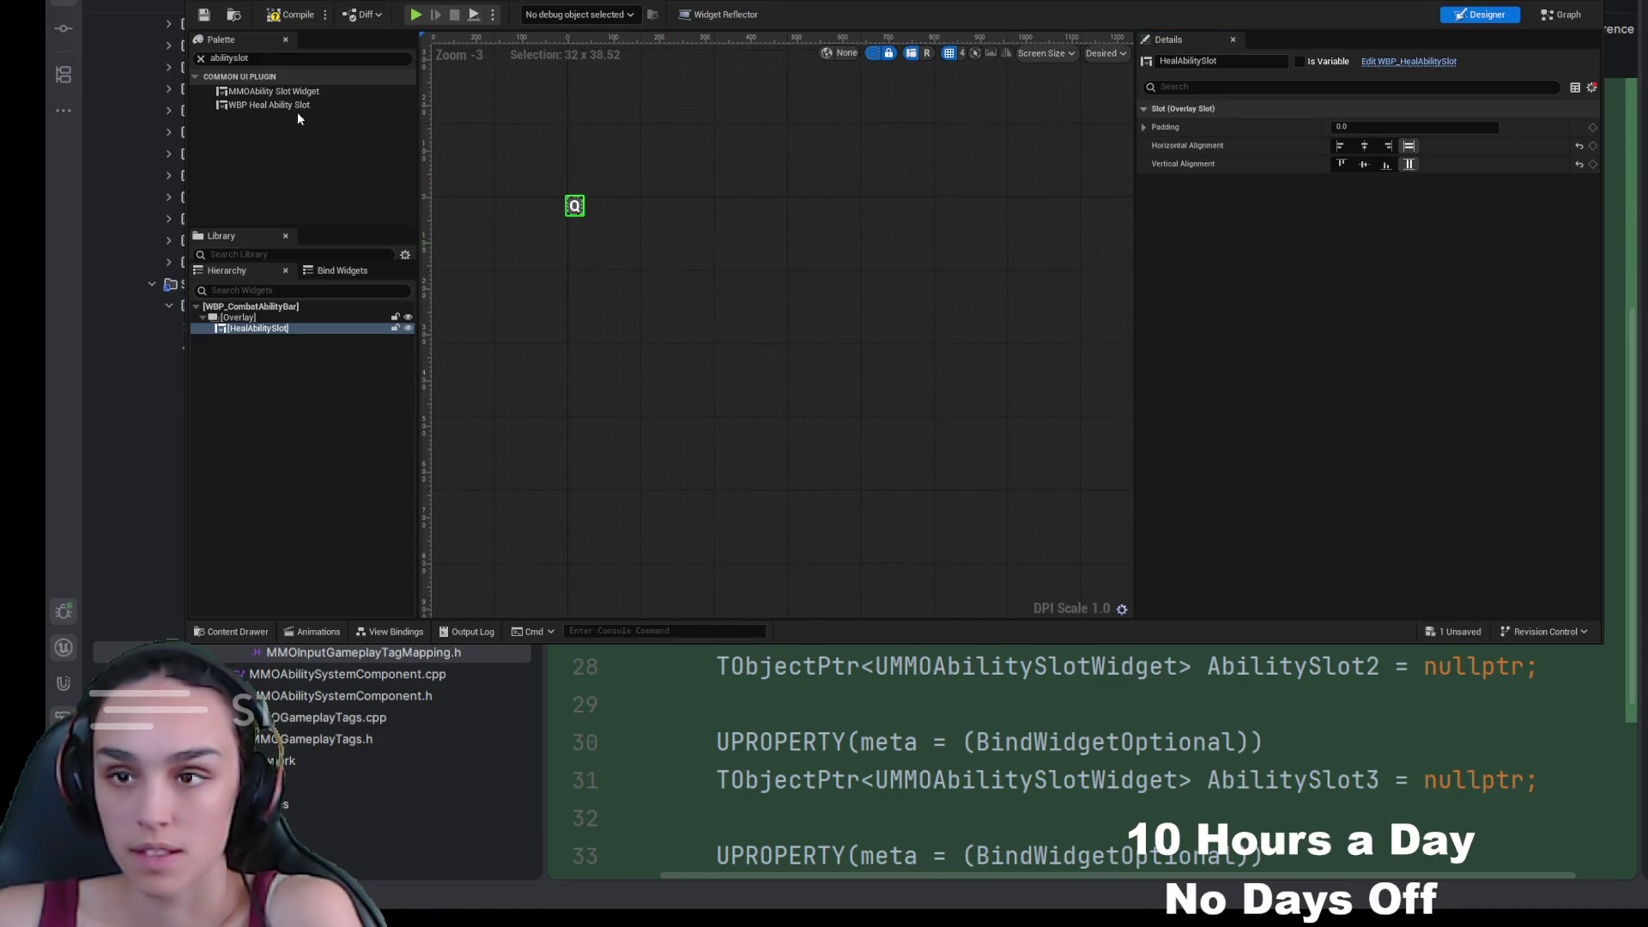
pyautogui.click(205, 15)
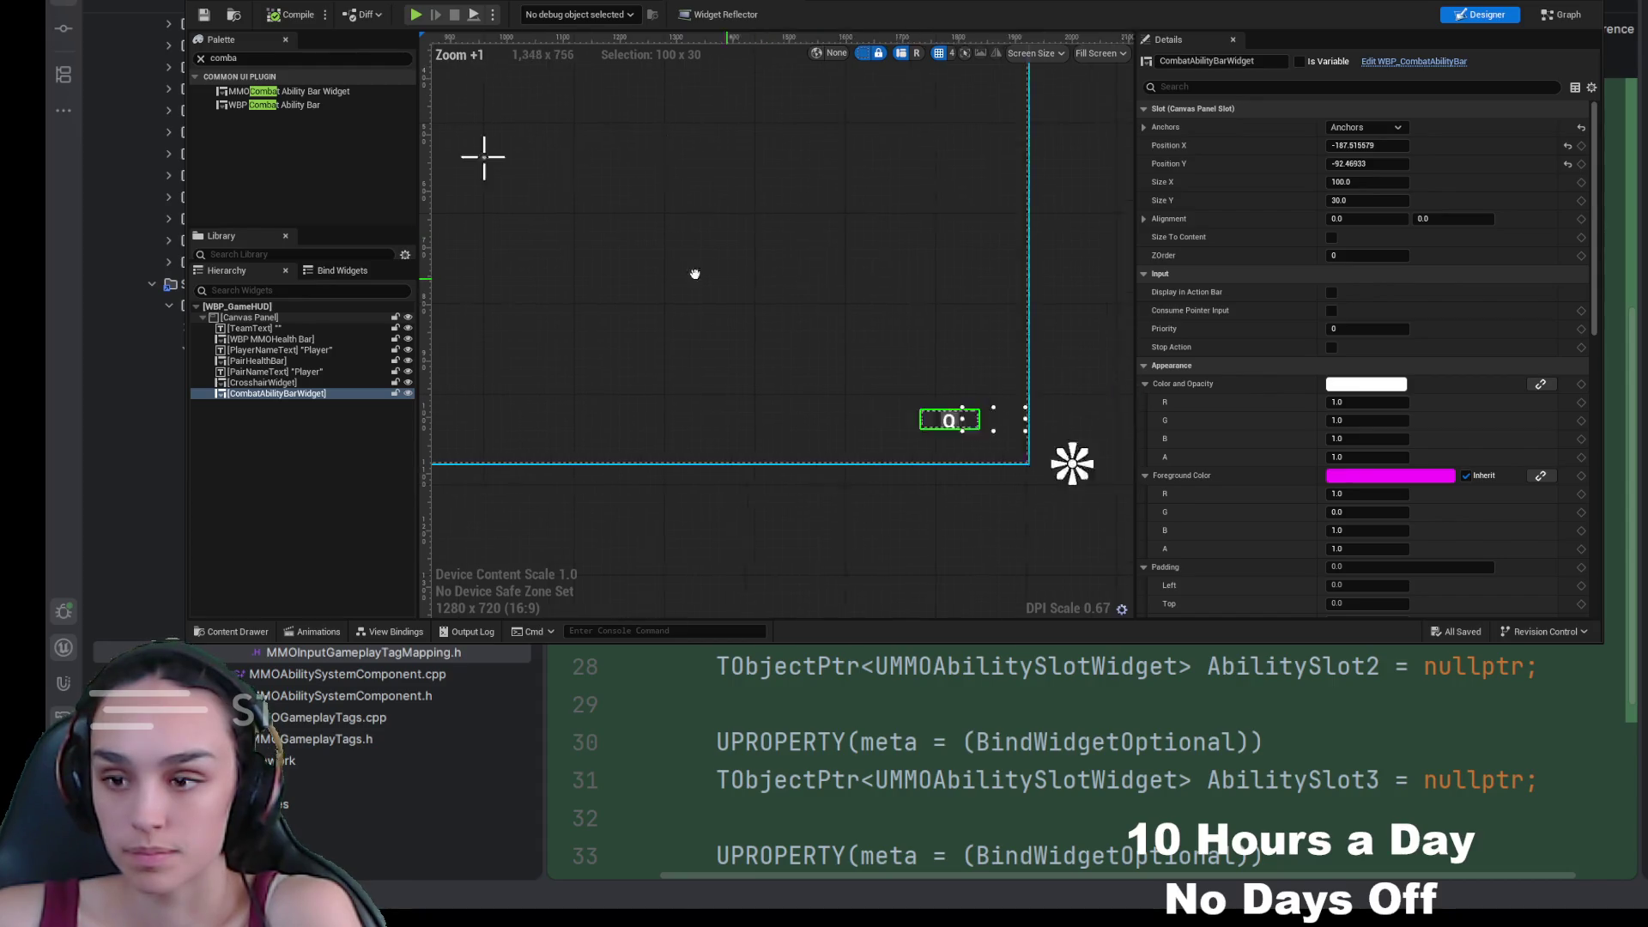